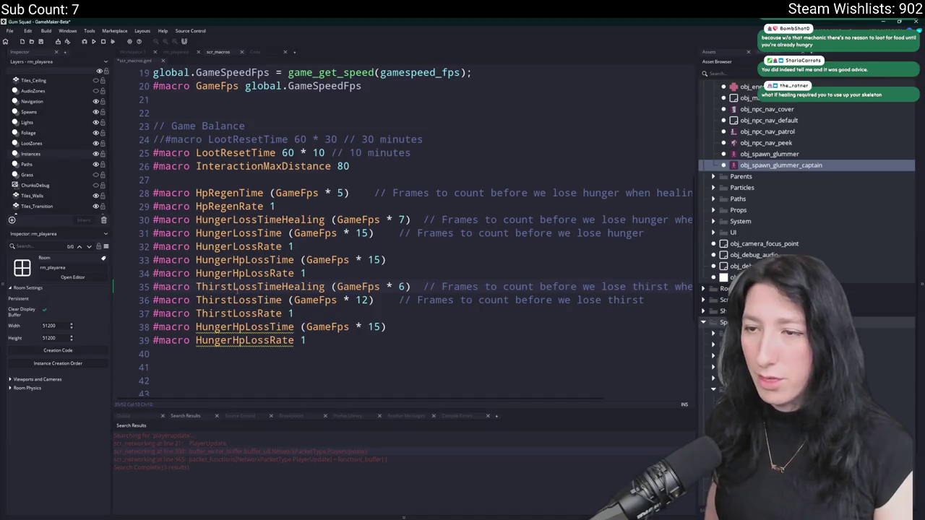
Rename both duplicated HungerHpLoss macros to ThirstHpLoss and set ThirstHpLossTime to GameFps * 12.
{"action": "left_click", "coordinate": [196, 326]}
{"action": "key", "text": "shift+Right"}
{"action": "key", "text": "shift+Right"}
{"action": "key", "text": "shift+Right"}
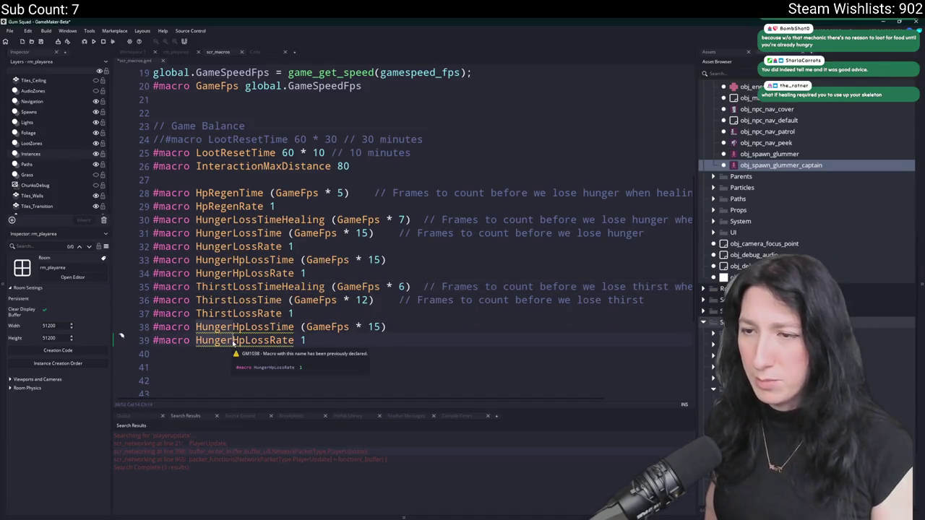
{"action": "type", "text": "Thirst"}
{"action": "left_click", "coordinate": [383, 327]}
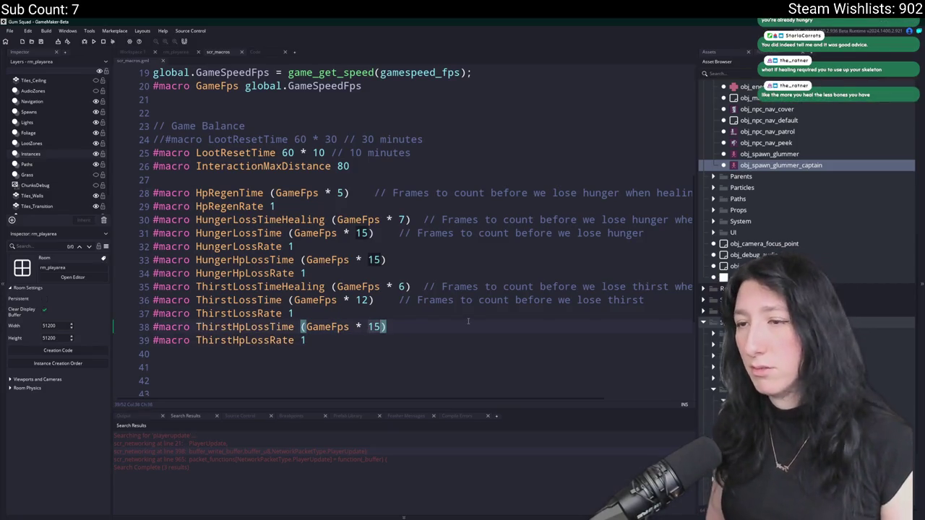
{"action": "key", "text": "BackSpace"}
{"action": "type", "text": "2"}
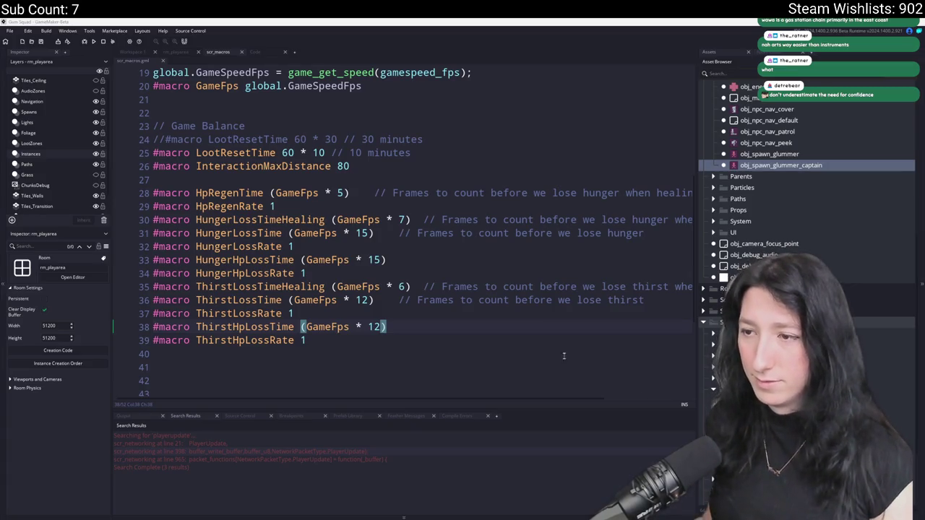
{"action": "left_click", "coordinate": [528, 327]}
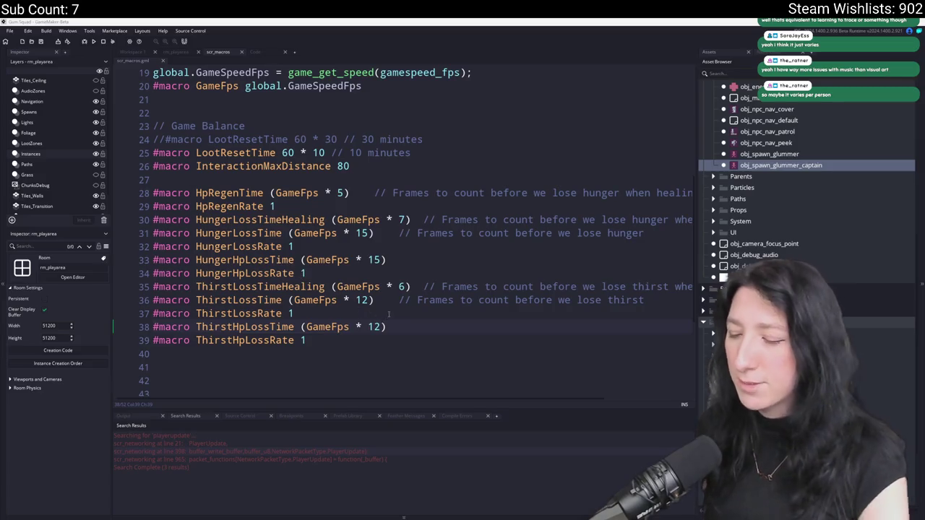
{"action": "left_click", "coordinate": [476, 313]}
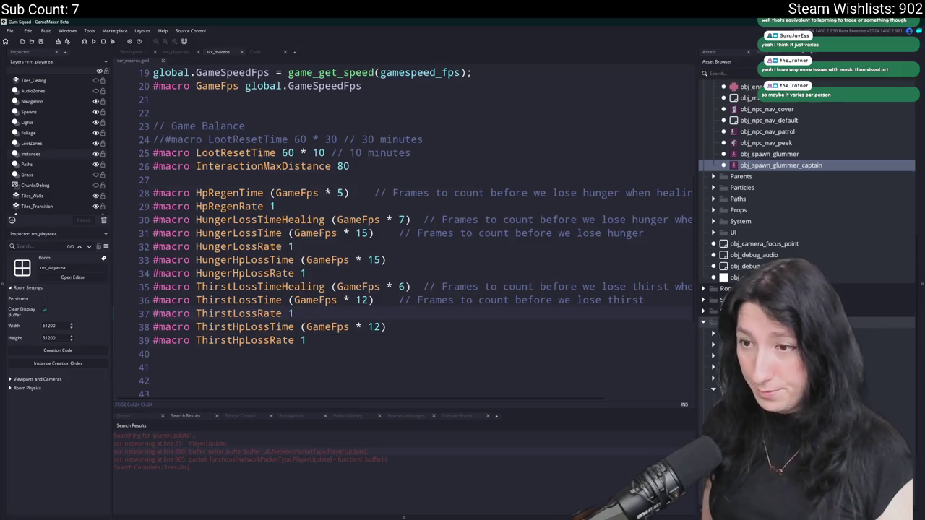
{"action": "left_click", "coordinate": [249, 327]}
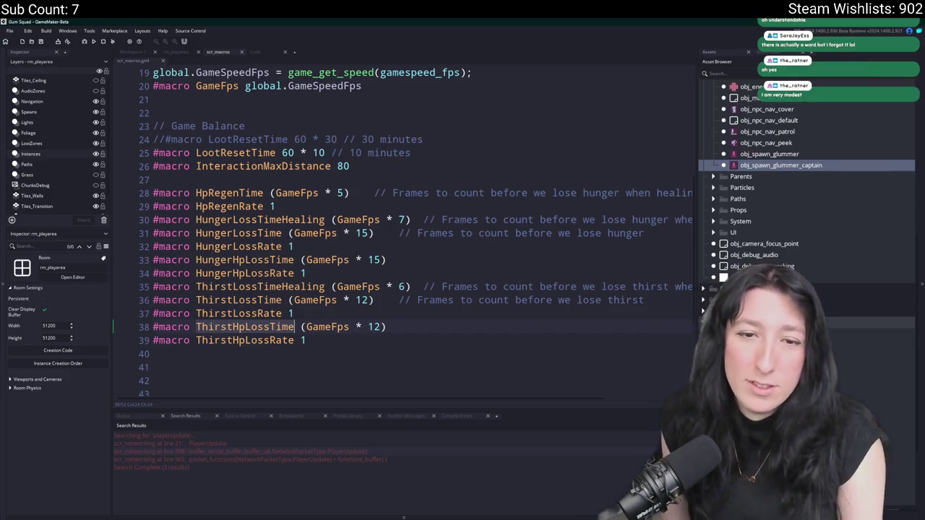
{"action": "key", "text": "Insert"}
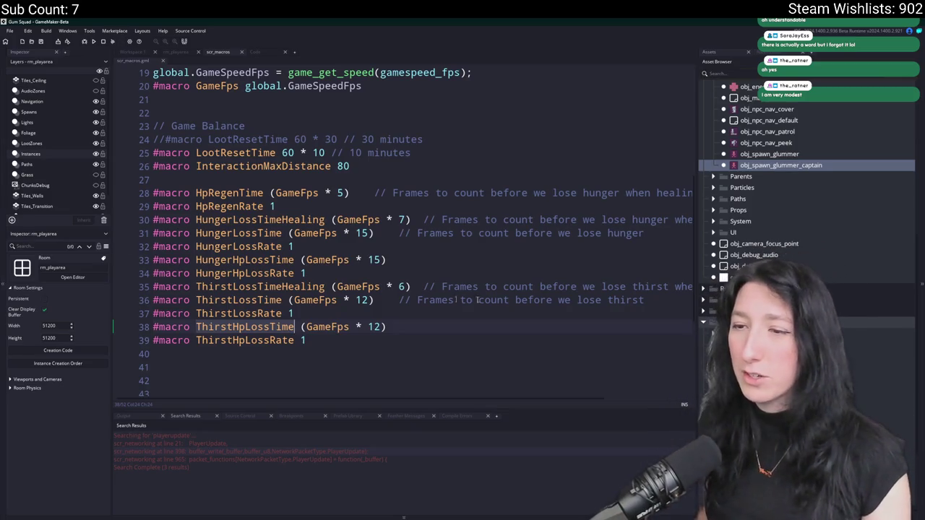
{"action": "left_click", "coordinate": [390, 327]}
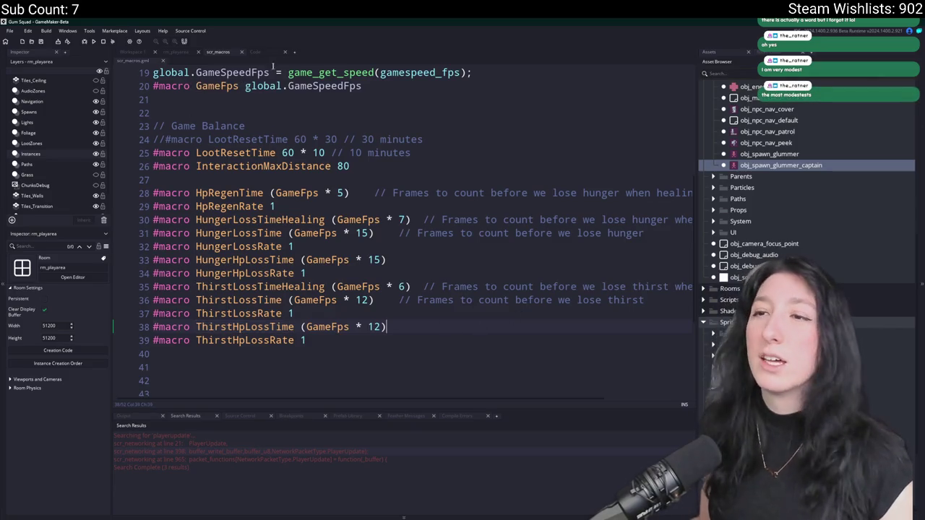
{"action": "double_click", "coordinate": [226, 327]}
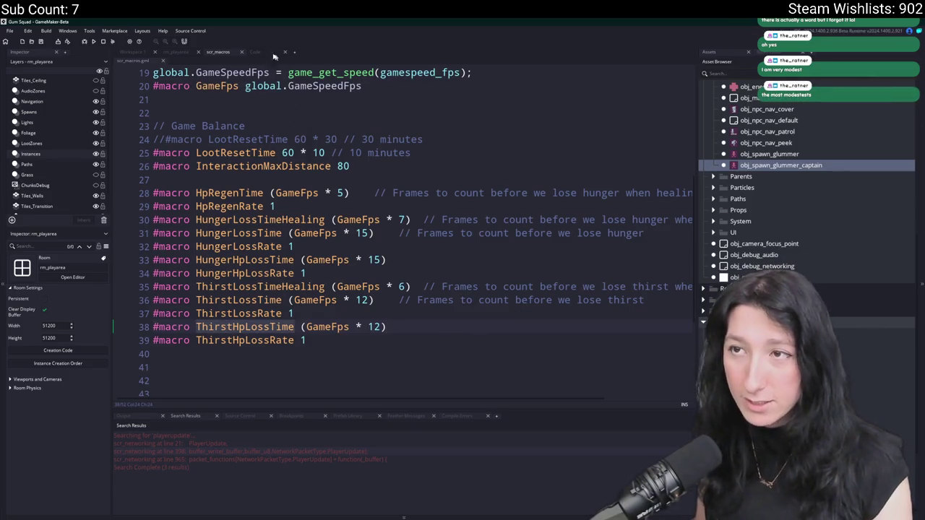
In health_stats_update, wrap the hunger timer block in an indented 'if ( hunger > 0 ) {' block.
{"action": "left_click", "coordinate": [262, 52]}
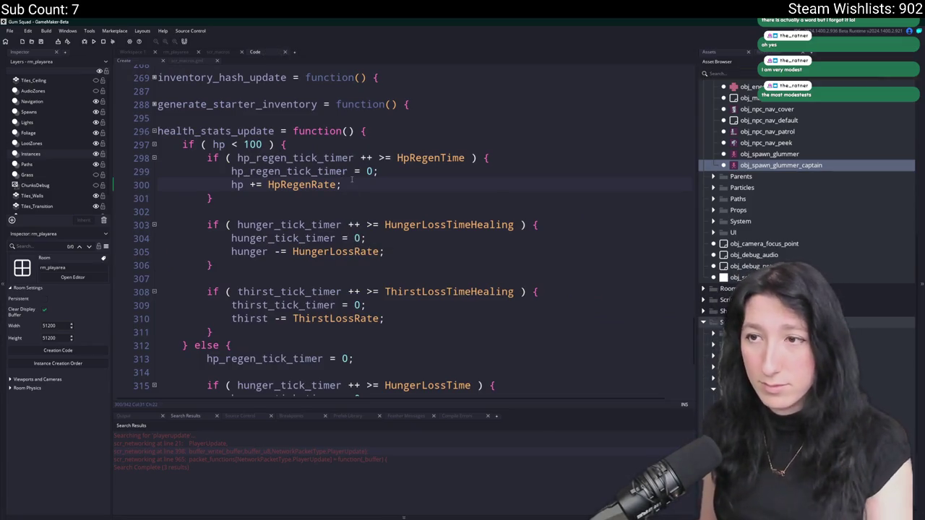
{"action": "left_click", "coordinate": [322, 213]}
{"action": "type", "text": "\\"}
{"action": "key", "text": "BackSpace"}
{"action": "key", "text": "Return"}
{"action": "type", "text": "if ( "}
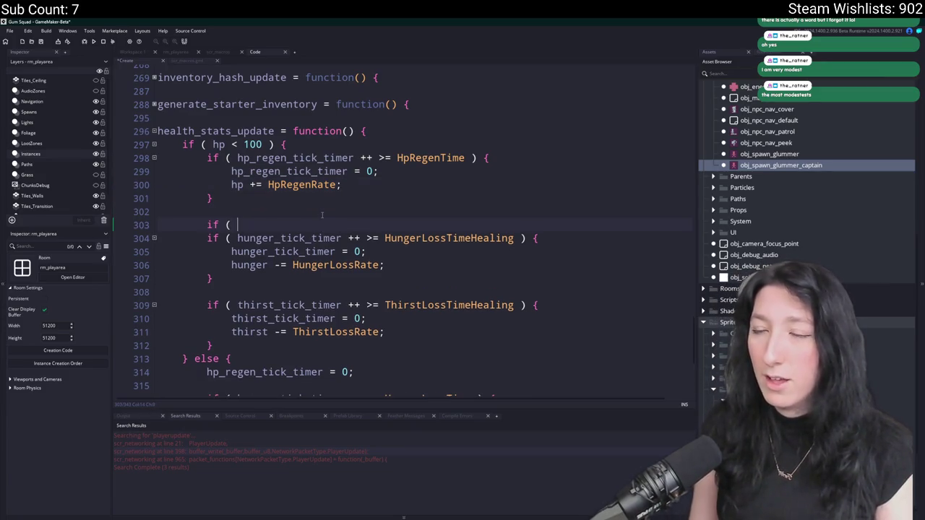
{"action": "type", "text": "hunger > 0 ) {"}
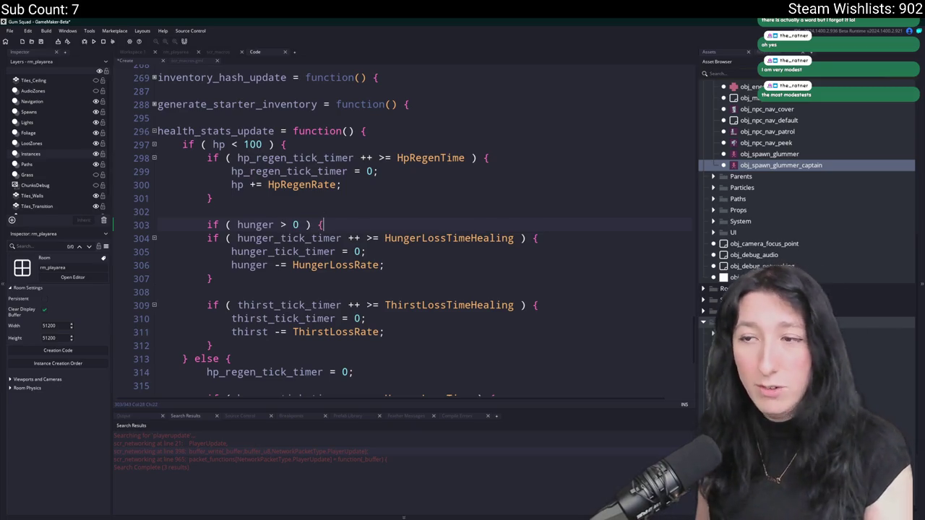
{"action": "left_click", "coordinate": [214, 278]}
{"action": "key", "text": "Return"}
{"action": "type", "text": "}"}
{"action": "left_click_drag", "start_coordinate": [213, 278], "coordinate": [206, 237]}
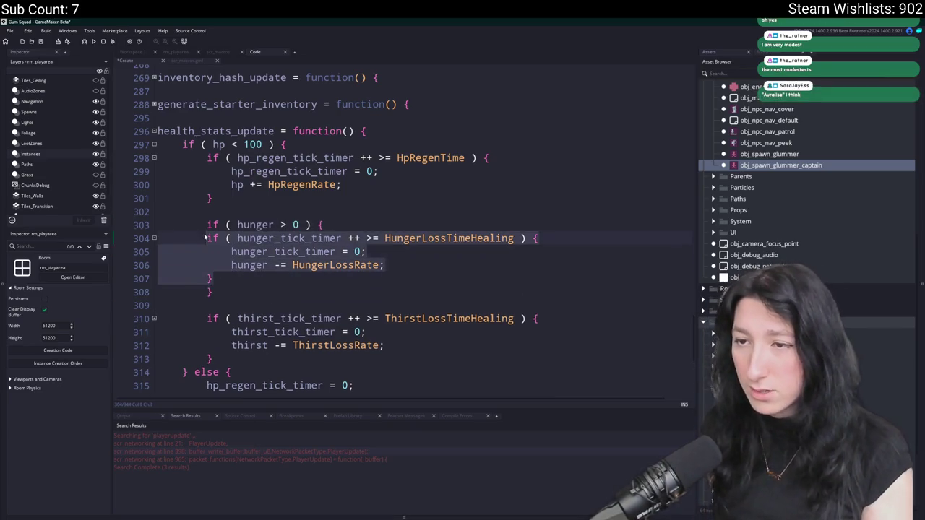
{"action": "key", "text": "Tab"}
Add an else branch after the hunger check containing a copy of the hunger timer block.
{"action": "left_click", "coordinate": [265, 292]}
{"action": "type", "text": "else {"}
{"action": "key", "text": "Return"}
{"action": "type", "text": "ThirstHpLossTime"}
{"action": "key", "text": "ctrl+BackSpace"}
{"action": "mouse_move", "coordinate": [243, 280]}
{"action": "left_mouse_down"}
{"action": "mouse_move", "coordinate": [256, 252]}
{"action": "mouse_move", "coordinate": [235, 238]}
{"action": "left_mouse_up"}
{"action": "key", "text": "ctrl+c"}
{"action": "left_click", "coordinate": [238, 305]}
{"action": "key", "text": "ctrl+v"}
Make the else copy drain hp using HungerHpLossTime and HungerHpLossRate.
{"action": "scroll", "coordinate": [482, 283], "scroll_direction": "down", "scroll_amount": 1}
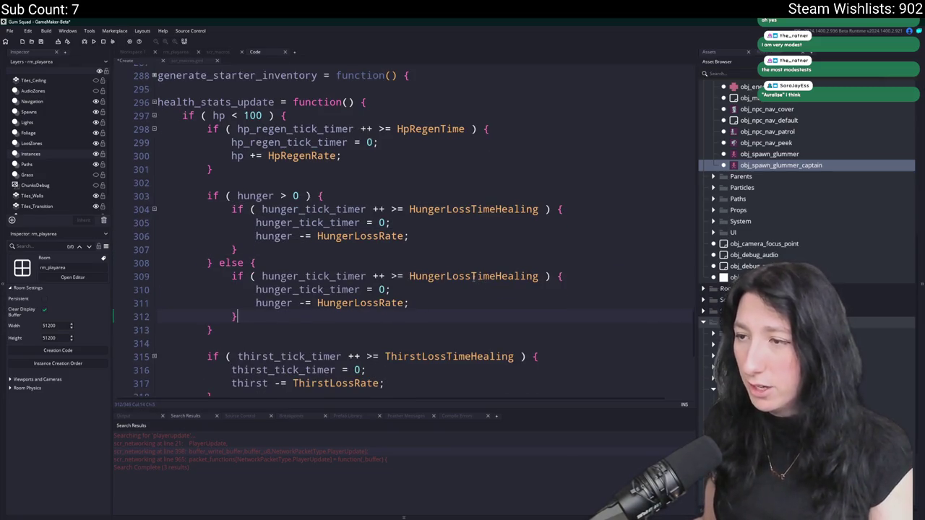
{"action": "left_click", "coordinate": [446, 276]}
{"action": "type", "text": "Hp"}
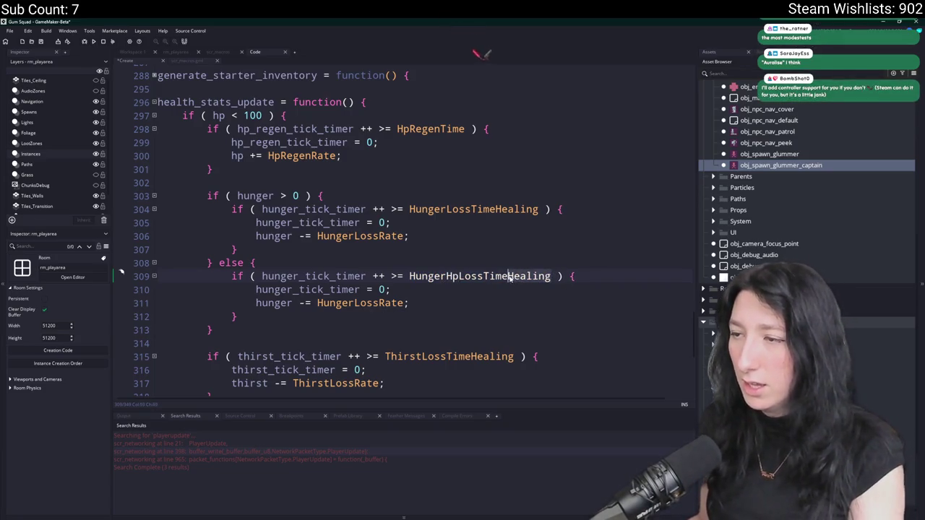
{"action": "left_click_drag", "start_coordinate": [508, 276], "coordinate": [550, 276]}
{"action": "key", "text": "Delete"}
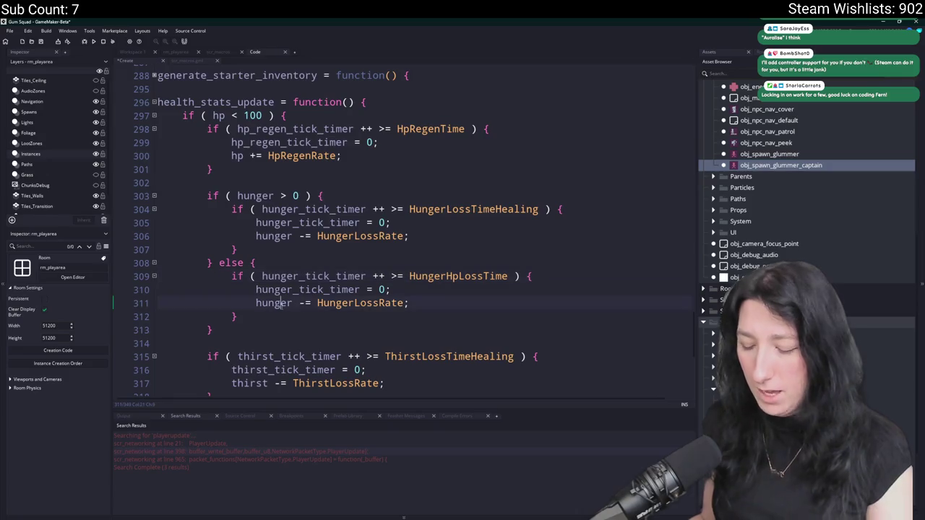
{"action": "double_click", "coordinate": [283, 303]}
{"action": "type", "text": "hp"}
{"action": "key", "text": "Escape"}
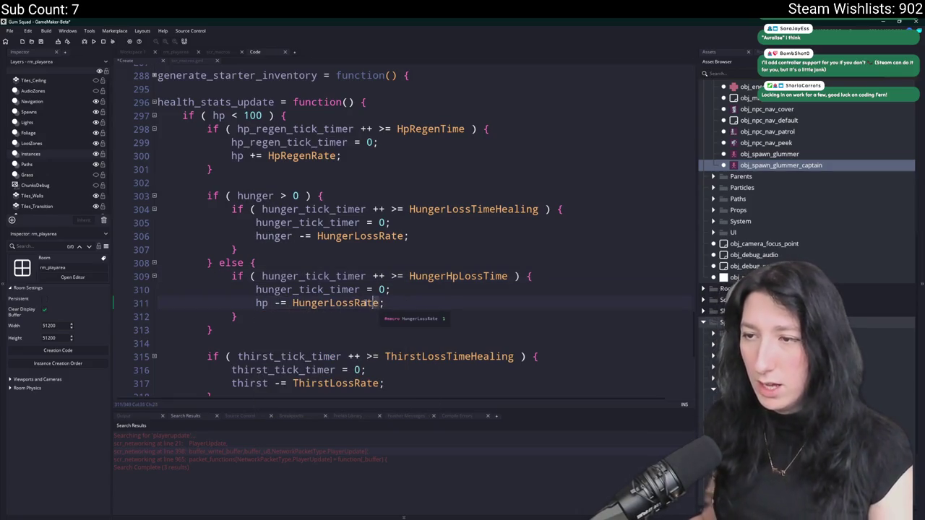
{"action": "left_click", "coordinate": [329, 302]}
{"action": "type", "text": "Hp"}
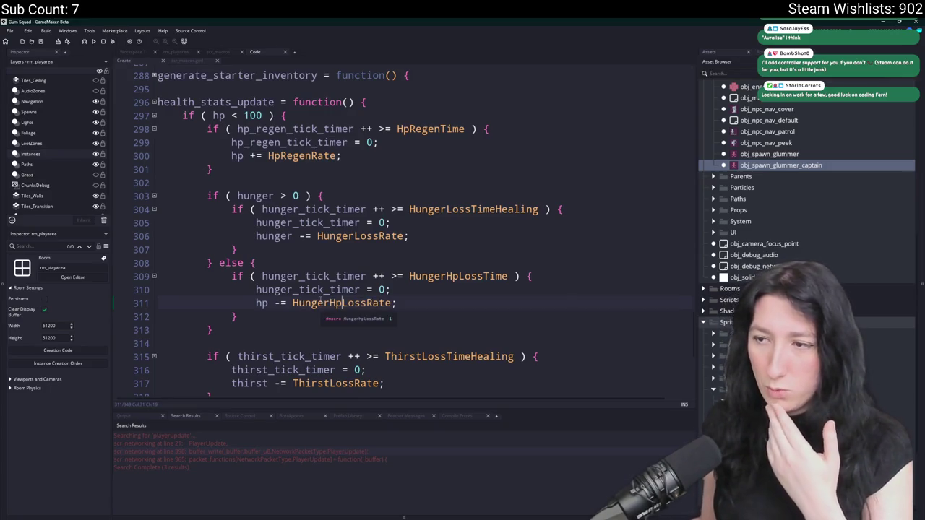
Copy the hunger else block and paste it after the thirst check's closing brace.
{"action": "scroll", "coordinate": [320, 304], "scroll_direction": "down", "scroll_amount": 2}
{"action": "mouse_move", "coordinate": [217, 272]}
{"action": "left_mouse_down"}
{"action": "mouse_move", "coordinate": [217, 218]}
{"action": "mouse_move", "coordinate": [206, 204]}
{"action": "mouse_move", "coordinate": [215, 204]}
{"action": "left_mouse_up"}
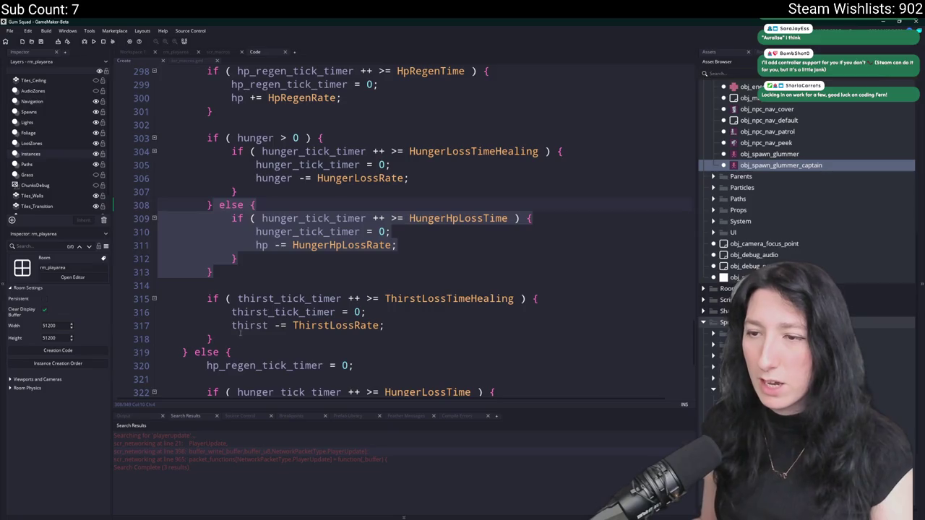
{"action": "key", "text": "ctrl+c"}
{"action": "scroll", "coordinate": [240, 332], "scroll_direction": "down", "scroll_amount": 1}
{"action": "left_click", "coordinate": [214, 296]}
{"action": "key", "text": "ctrl+v"}
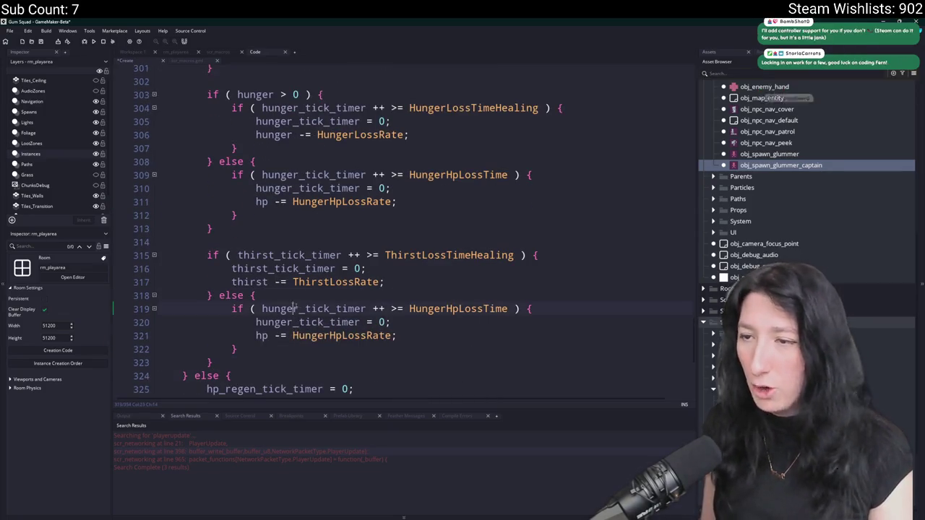
Change lines 319 and 321 to use ThirstHpLossTime and ThirstHpLossRate.
{"action": "left_click", "coordinate": [294, 309]}
{"action": "left_click", "coordinate": [409, 308]}
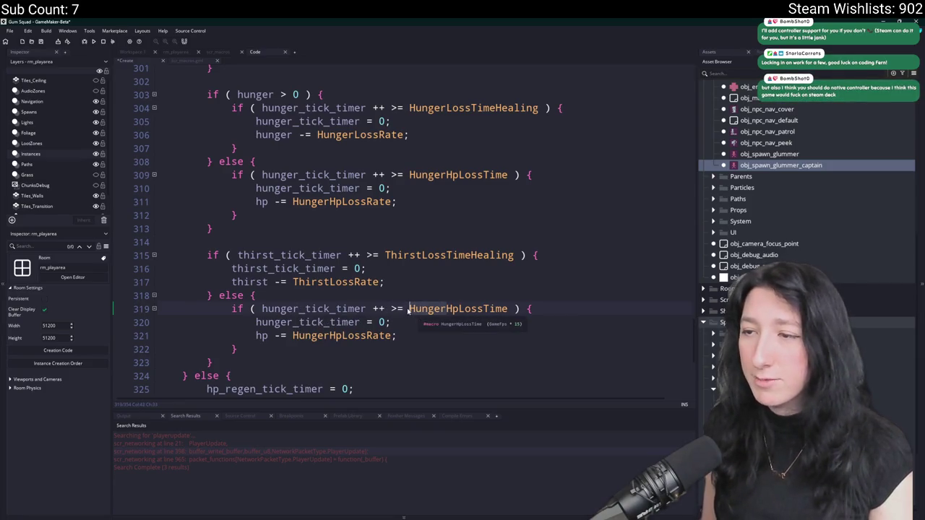
{"action": "key", "text": "Delete"}
{"action": "key", "text": "Delete"}
{"action": "key", "text": "Delete"}
{"action": "type", "text": "Thirst"}
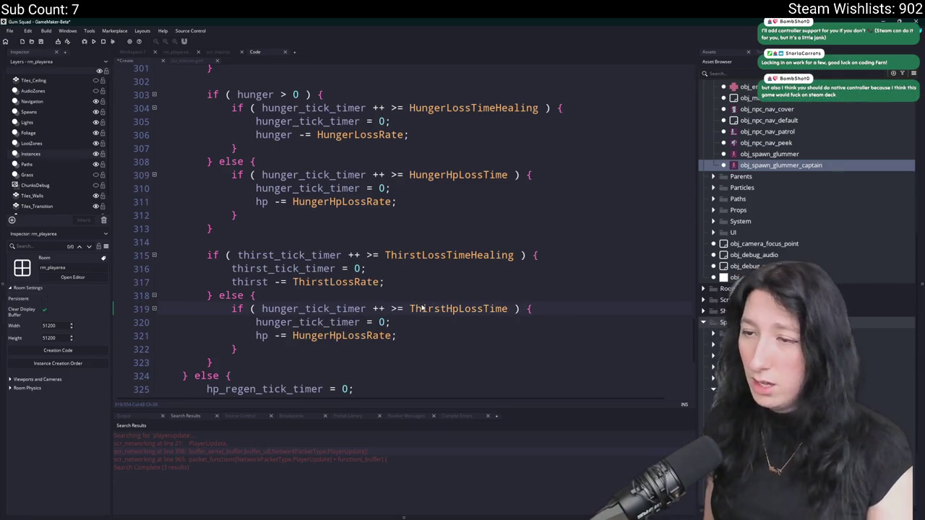
{"action": "left_click", "coordinate": [293, 336]}
{"action": "key", "text": "Delete"}
{"action": "key", "text": "Delete"}
{"action": "key", "text": "Delete"}
{"action": "type", "text": "Thirst"}
Add an 'else {' after the closing brace on line 330, then undo it.
{"action": "scroll", "coordinate": [294, 338], "scroll_direction": "down", "scroll_amount": 5}
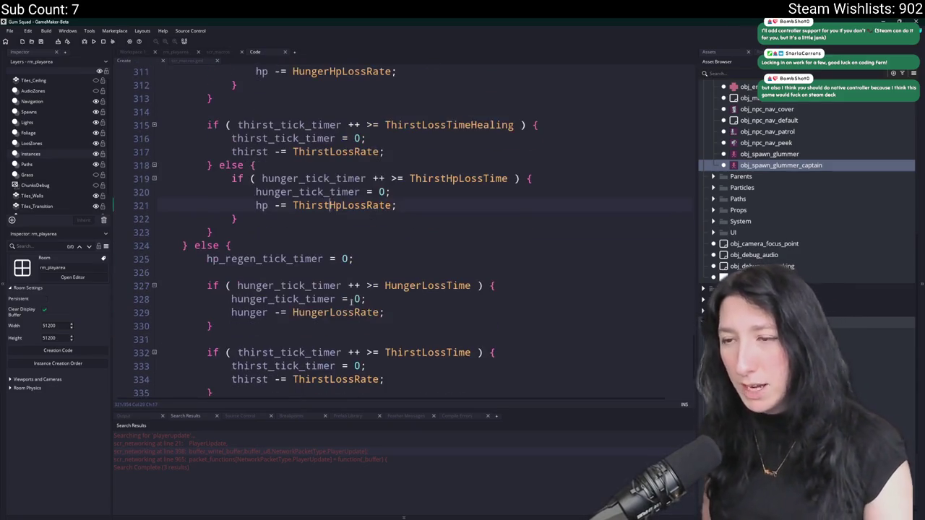
{"action": "scroll", "coordinate": [345, 302], "scroll_direction": "down", "scroll_amount": 3}
{"action": "left_click", "coordinate": [320, 243]}
{"action": "type", "text": "e"}
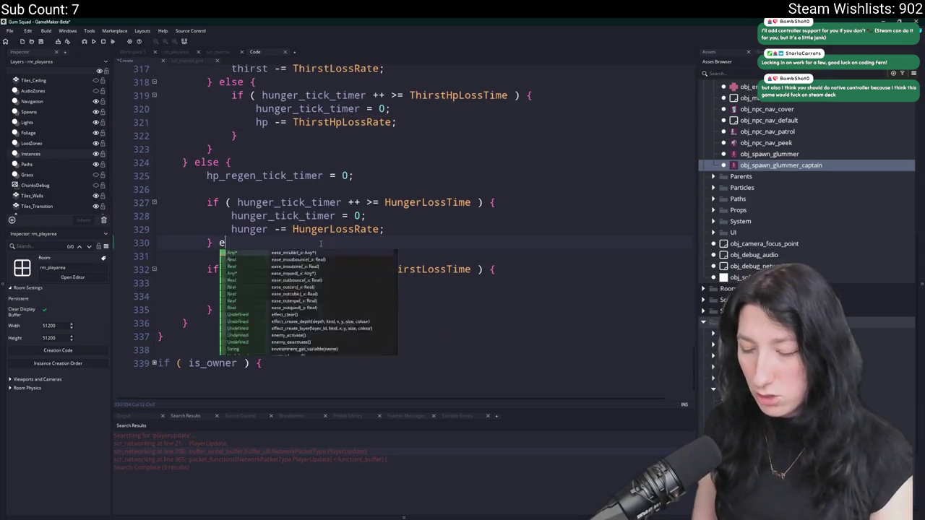
{"action": "type", "text": "lse {"}
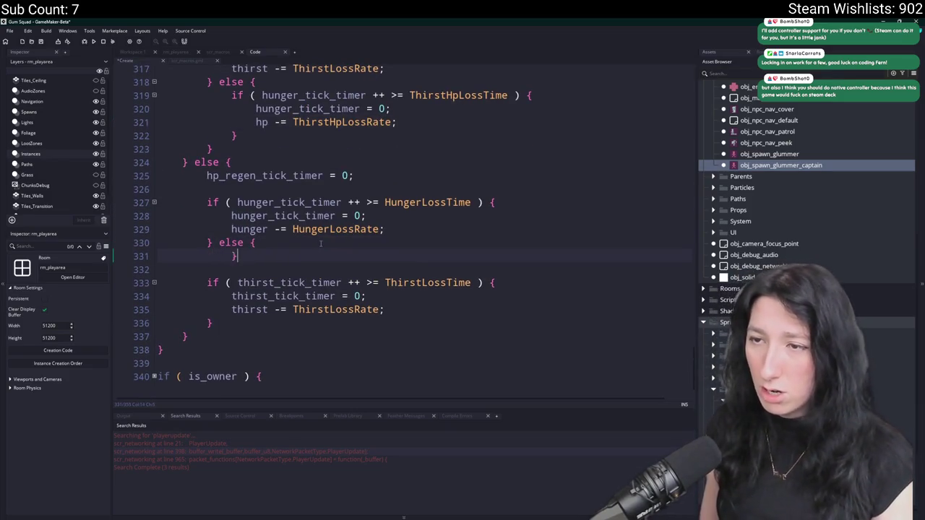
{"action": "key", "text": "ctrl+z"}
{"action": "key", "text": "ctrl+z"}
{"action": "scroll", "coordinate": [295, 224], "scroll_direction": "up", "scroll_amount": 3}
{"action": "scroll", "coordinate": [296, 224], "scroll_direction": "up", "scroll_amount": 3}
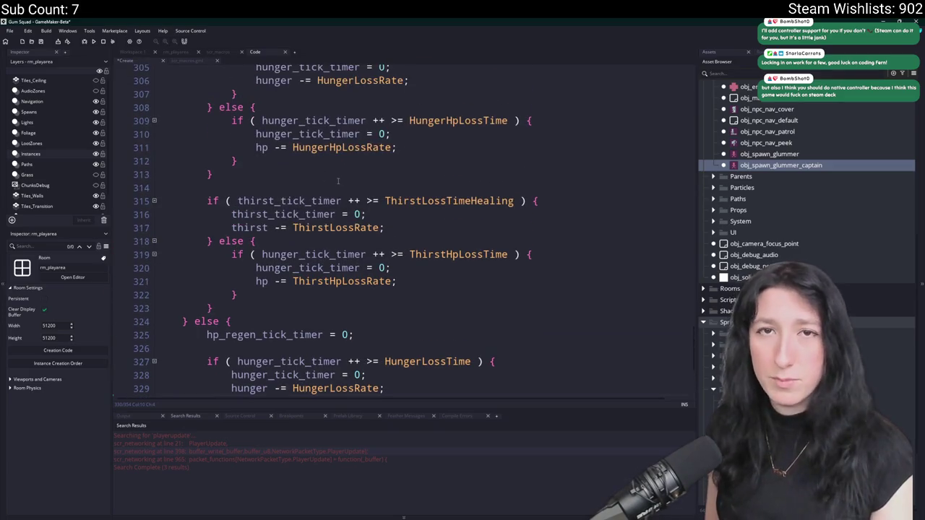
{"action": "scroll", "coordinate": [338, 174], "scroll_direction": "up", "scroll_amount": 3}
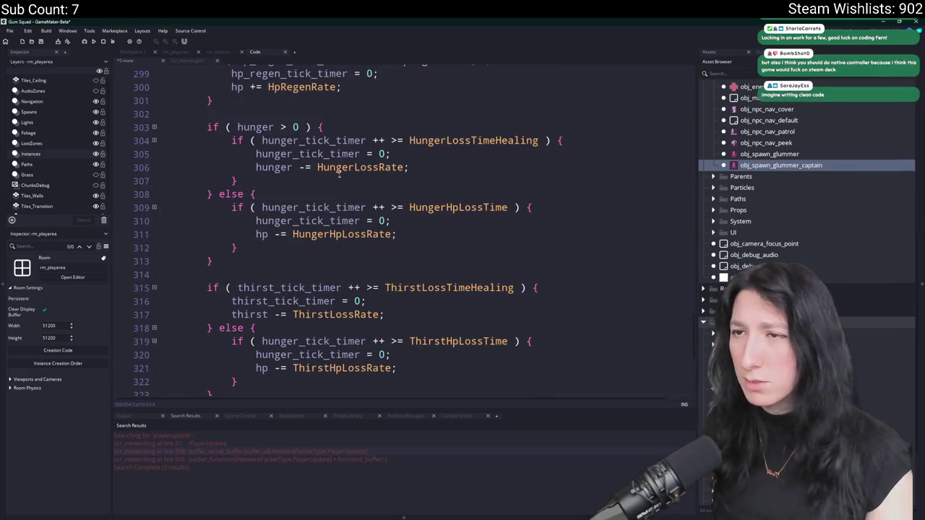
Insert an 'if ( thirst > 0 ) {' line above the thirst timer block.
{"action": "left_click_drag", "start_coordinate": [347, 128], "coordinate": [207, 127]}
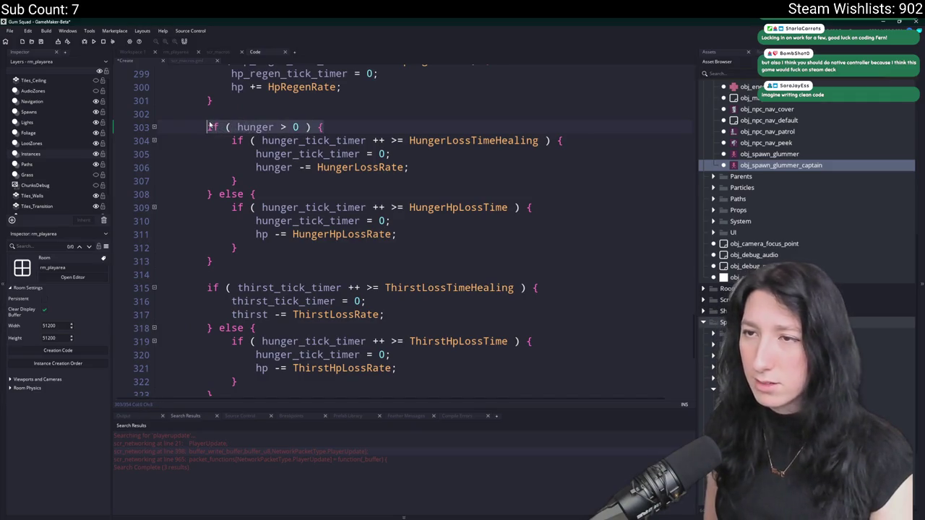
{"action": "key", "text": "ctrl+c"}
{"action": "left_click", "coordinate": [239, 276]}
{"action": "key", "text": "Return"}
{"action": "key", "text": "ctrl+v"}
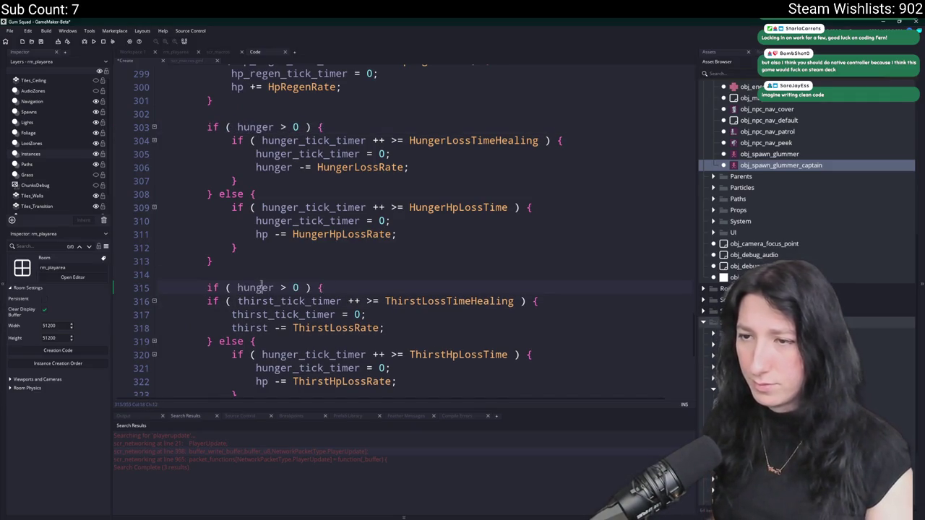
{"action": "double_click", "coordinate": [260, 287]}
{"action": "type", "text": "thirst"}
{"action": "key", "text": "Escape"}
Close the thirst condition with a brace after line 324 and indent lines 316–324.
{"action": "scroll", "coordinate": [397, 231], "scroll_direction": "down", "scroll_amount": 1}
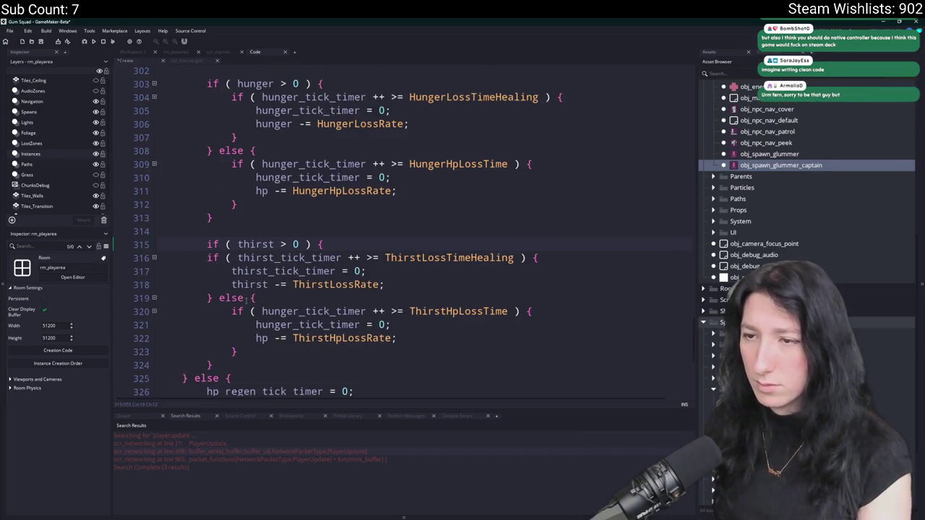
{"action": "left_click", "coordinate": [214, 365]}
{"action": "key", "text": "Return"}
{"action": "type", "text": "}"}
{"action": "left_click_drag", "start_coordinate": [214, 365], "coordinate": [210, 258]}
{"action": "key", "text": "Tab"}
{"action": "left_click_drag", "start_coordinate": [239, 365], "coordinate": [227, 279]}
{"action": "left_click", "coordinate": [320, 284]}
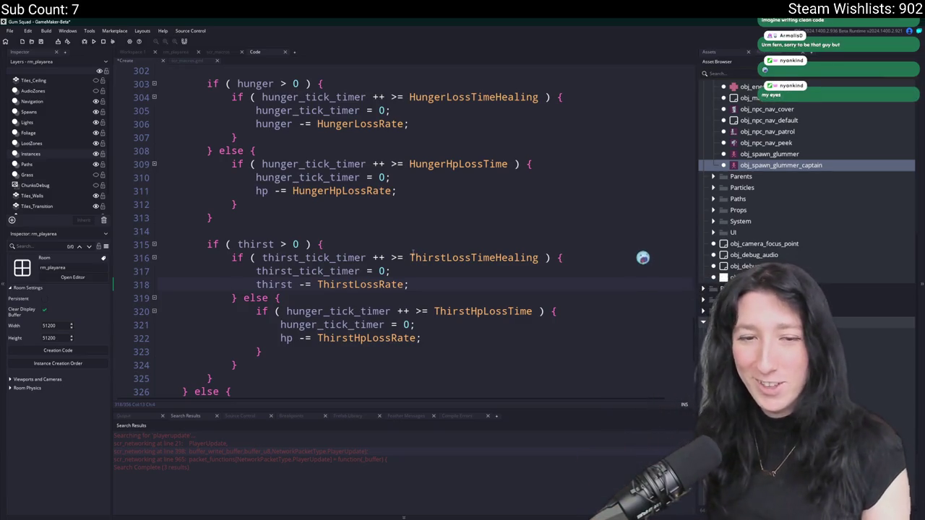
Wrap the idle hunger timer lines 330–333 in an indented 'if ( hunger > 0 ) {' block.
{"action": "left_click", "coordinate": [272, 83]}
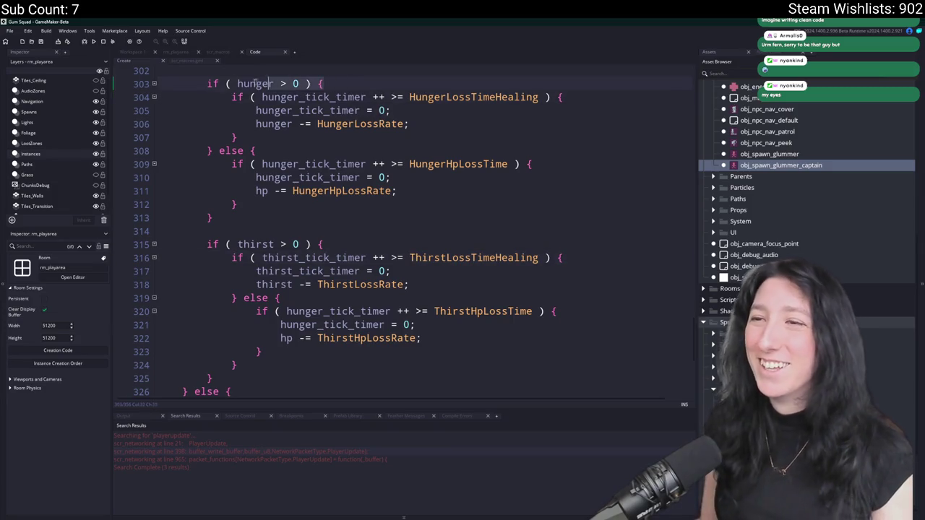
{"action": "scroll", "coordinate": [342, 263], "scroll_direction": "down", "scroll_amount": 5}
{"action": "left_click", "coordinate": [344, 202]}
{"action": "key", "text": "Return"}
{"action": "type", "text": "if ( hunger > 0 ) {"}
{"action": "left_click", "coordinate": [243, 268]}
{"action": "key", "text": "Return"}
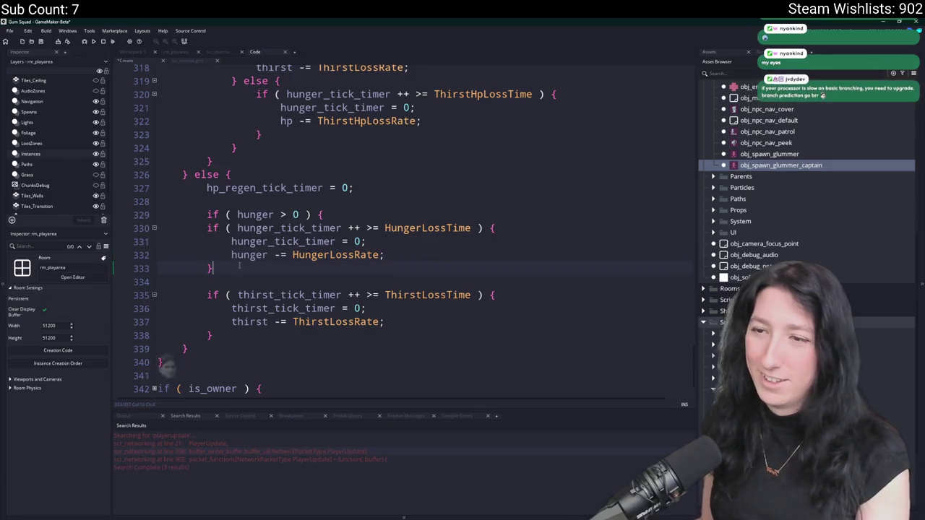
{"action": "type", "text": "}"}
{"action": "left_click_drag", "start_coordinate": [207, 228], "coordinate": [217, 269]}
{"action": "key", "text": "Tab"}
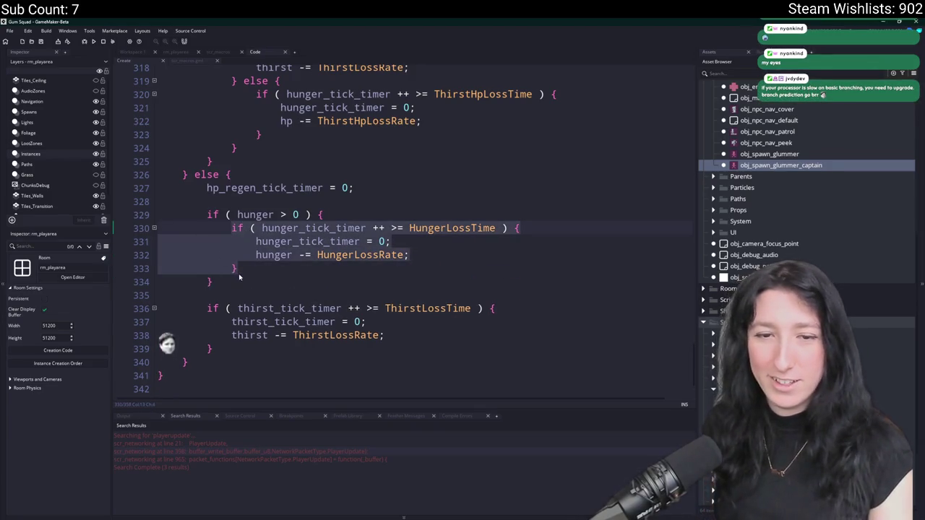
{"action": "left_click", "coordinate": [238, 271]}
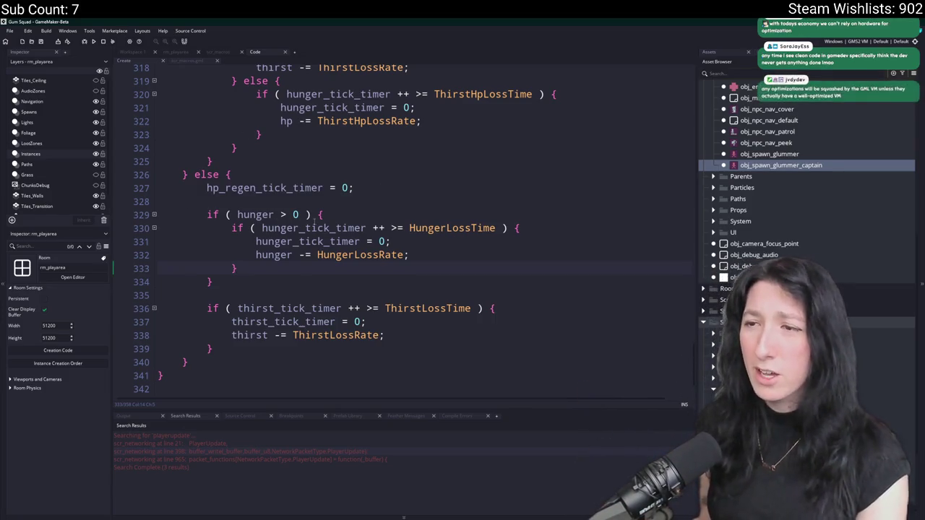
{"action": "scroll", "coordinate": [313, 226], "scroll_direction": "down", "scroll_amount": 1}
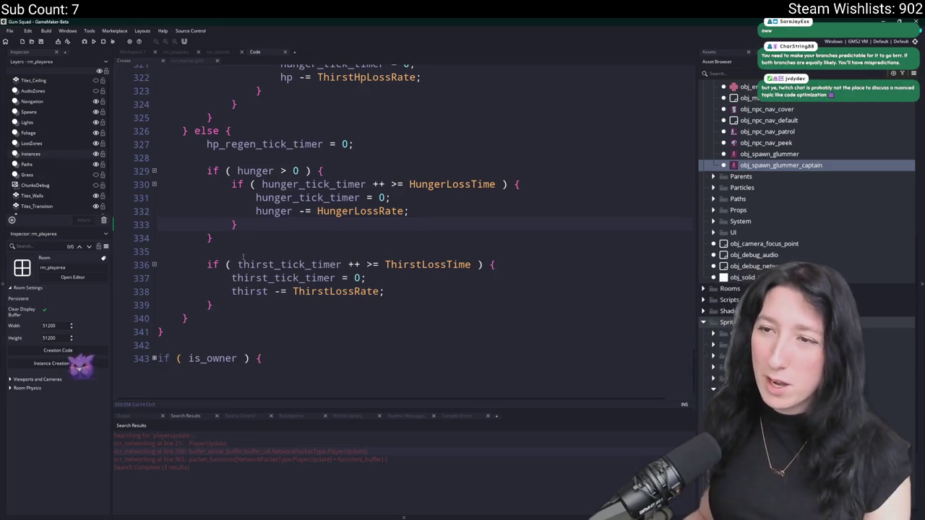
Append 'else {' after the hunger block and switch lines 320–321 to thirst_tick_timer.
{"action": "left_click", "coordinate": [261, 239]}
{"action": "type", "text": "else {"}
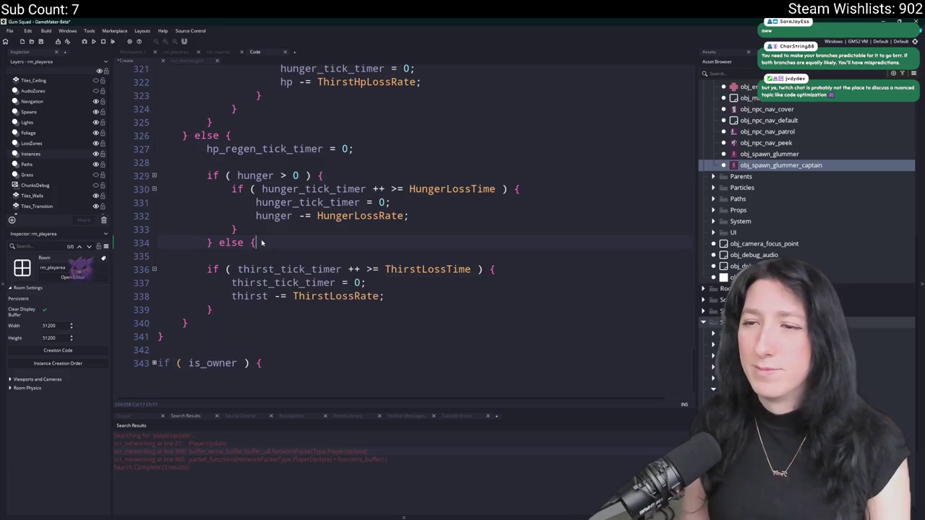
{"action": "scroll", "coordinate": [268, 215], "scroll_direction": "up", "scroll_amount": 4}
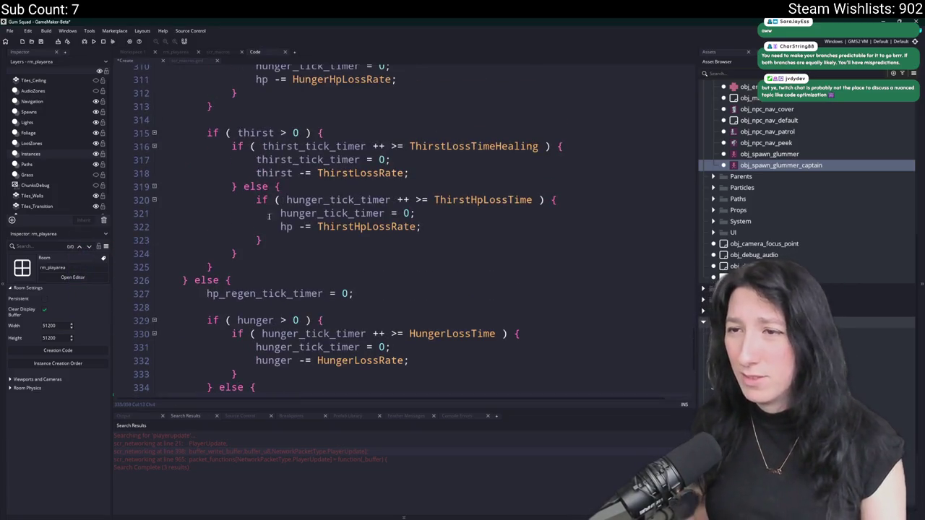
{"action": "scroll", "coordinate": [268, 215], "scroll_direction": "up", "scroll_amount": 1}
{"action": "double_click", "coordinate": [305, 244]}
{"action": "key", "text": "ctrl+v"}
{"action": "double_click", "coordinate": [303, 257]}
{"action": "key", "text": "ctrl+v"}
Wrap the idle thirst timer lines 338–341 in an indented 'if ( thirst > 0 ) {' block.
{"action": "scroll", "coordinate": [257, 282], "scroll_direction": "down", "scroll_amount": 2}
{"action": "left_click_drag", "start_coordinate": [256, 209], "coordinate": [258, 172]}
{"action": "scroll", "coordinate": [268, 217], "scroll_direction": "down", "scroll_amount": 3}
{"action": "left_click", "coordinate": [274, 253]}
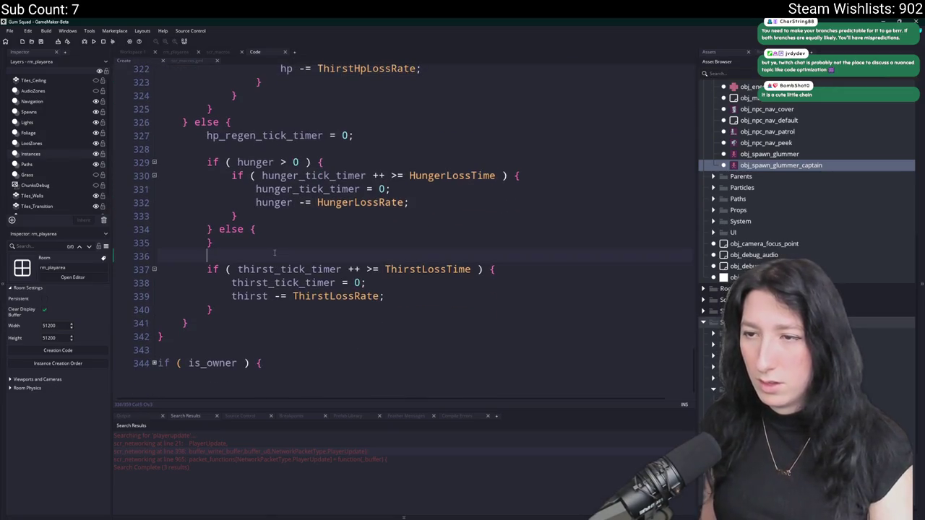
{"action": "key", "text": "Return"}
{"action": "type", "text": "if ( thirst > 0 ) {"}
{"action": "left_click", "coordinate": [214, 323]}
{"action": "key", "text": "Return"}
{"action": "type", "text": "}"}
{"action": "left_click_drag", "start_coordinate": [213, 323], "coordinate": [207, 282]}
{"action": "key", "text": "Tab"}
Add an else branch after the thirst check holding the unindented thirst HP-loss block.
{"action": "left_click", "coordinate": [232, 336]}
{"action": "type", "text": "else {"}
{"action": "key", "text": "Return"}
{"action": "type", "text": "}"}
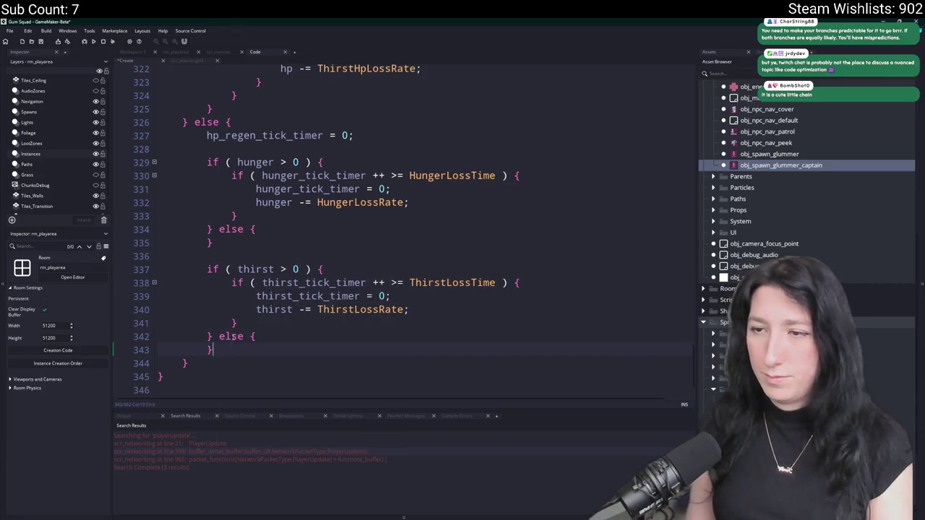
{"action": "left_click", "coordinate": [325, 327]}
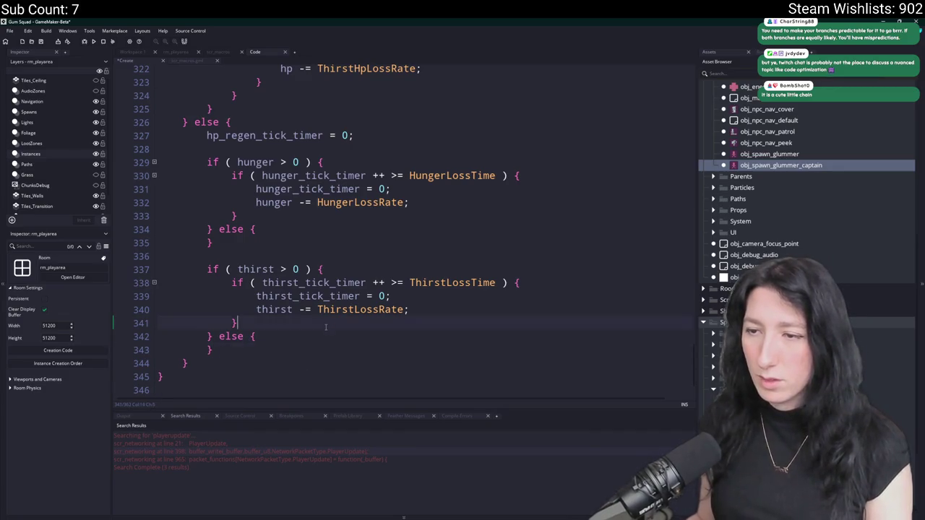
{"action": "left_click", "coordinate": [325, 337]}
{"action": "key", "text": "ctrl+v"}
{"action": "scroll", "coordinate": [276, 343], "scroll_direction": "down", "scroll_amount": 1}
{"action": "left_click_drag", "start_coordinate": [277, 342], "coordinate": [280, 320]}
{"action": "key", "text": "shift+Tab"}
{"action": "left_click", "coordinate": [261, 284]}
Paste the hunger HP-loss block into the hunger else branch on line 335.
{"action": "scroll", "coordinate": [269, 250], "scroll_direction": "up", "scroll_amount": 1}
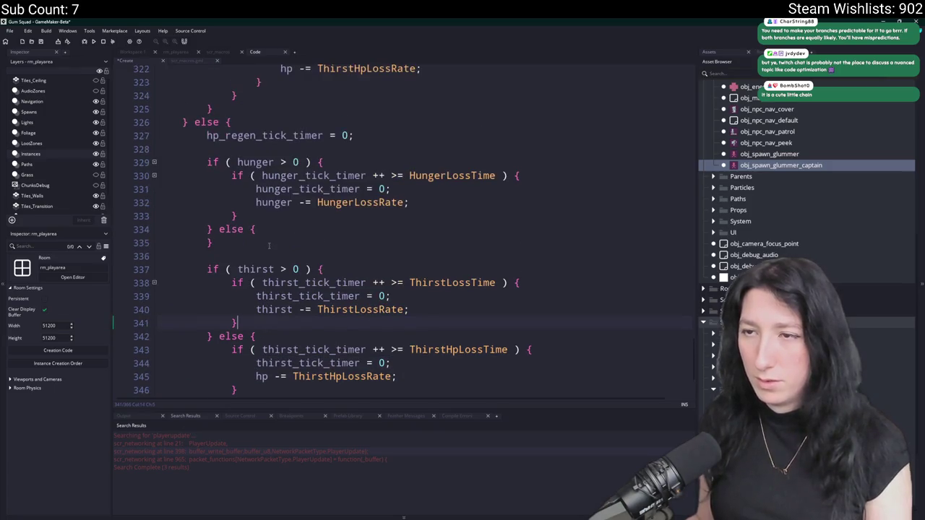
{"action": "scroll", "coordinate": [234, 241], "scroll_direction": "up", "scroll_amount": 5}
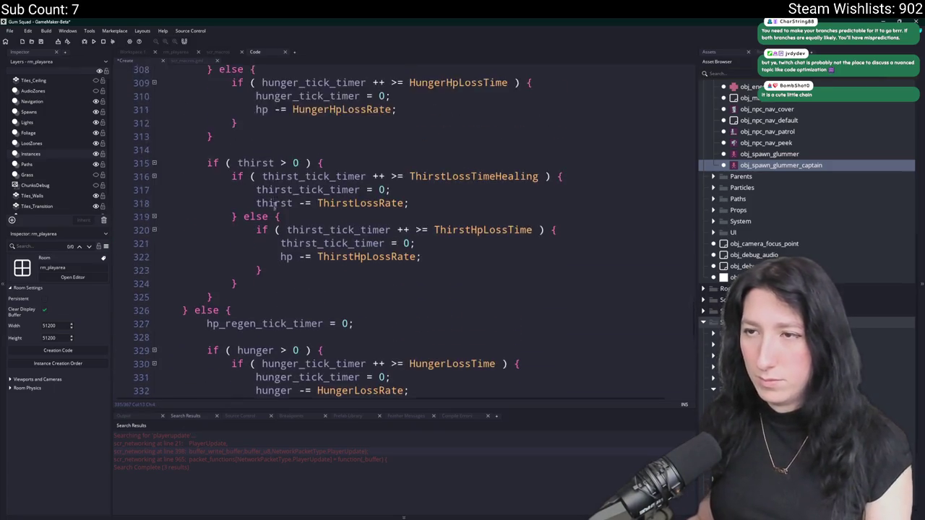
{"action": "mouse_move", "coordinate": [264, 158]}
{"action": "left_mouse_down"}
{"action": "mouse_move", "coordinate": [159, 126]}
{"action": "mouse_move", "coordinate": [159, 112]}
{"action": "left_mouse_up"}
{"action": "scroll", "coordinate": [264, 217], "scroll_direction": "down", "scroll_amount": 3}
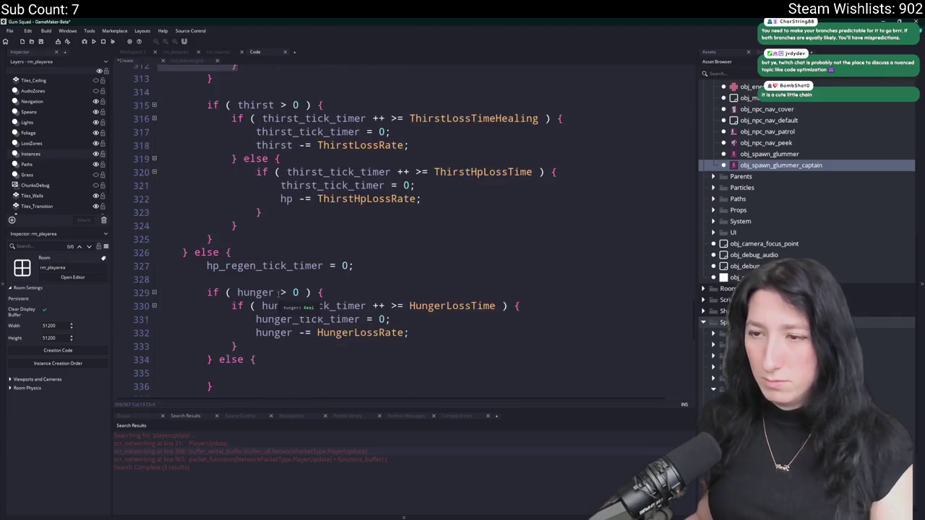
{"action": "left_click", "coordinate": [262, 329]}
{"action": "key", "text": "ctrl+v"}
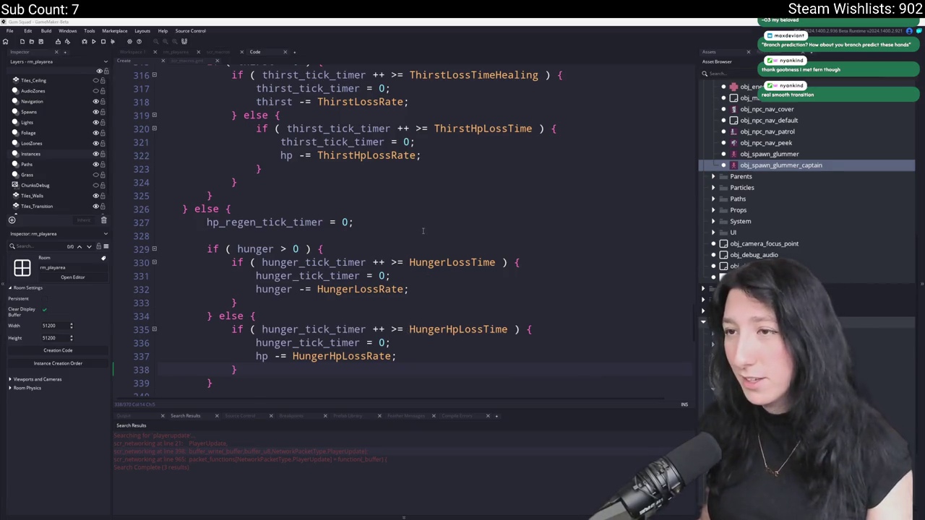
{"action": "left_click", "coordinate": [421, 155]}
{"action": "scroll", "coordinate": [422, 230], "scroll_direction": "up", "scroll_amount": 6}
{"action": "scroll", "coordinate": [374, 232], "scroll_direction": "down", "scroll_amount": 4}
{"action": "scroll", "coordinate": [374, 232], "scroll_direction": "down", "scroll_amount": 3}
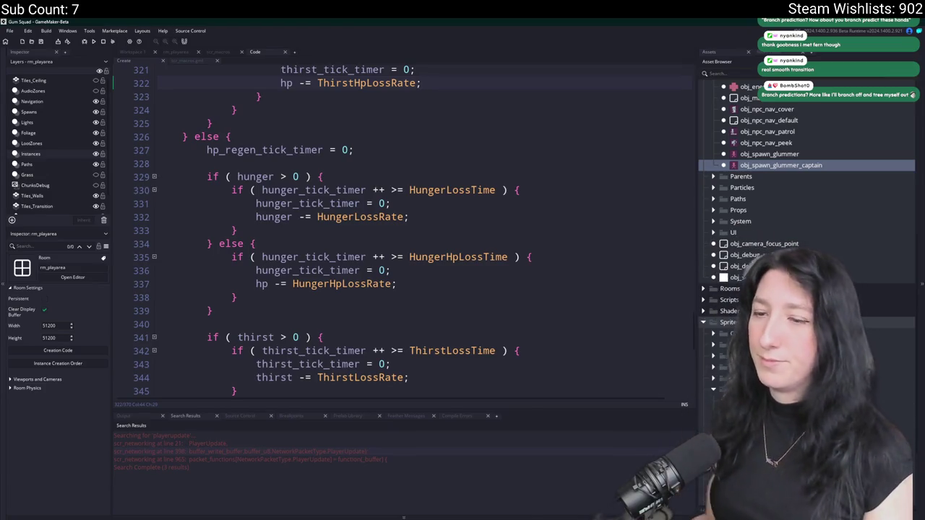
{"action": "scroll", "coordinate": [441, 140], "scroll_direction": "down", "scroll_amount": 3}
{"action": "scroll", "coordinate": [410, 214], "scroll_direction": "up", "scroll_amount": 2}
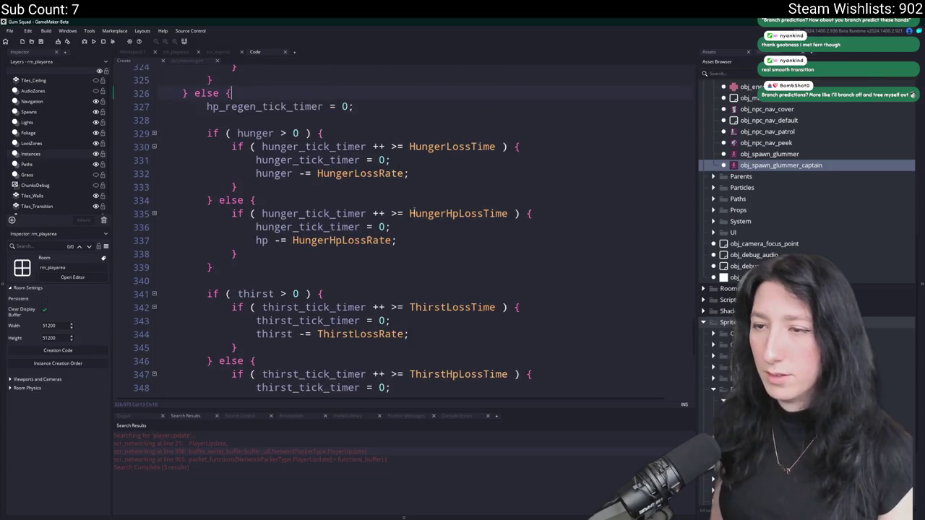
{"action": "scroll", "coordinate": [315, 142], "scroll_direction": "down", "scroll_amount": 2}
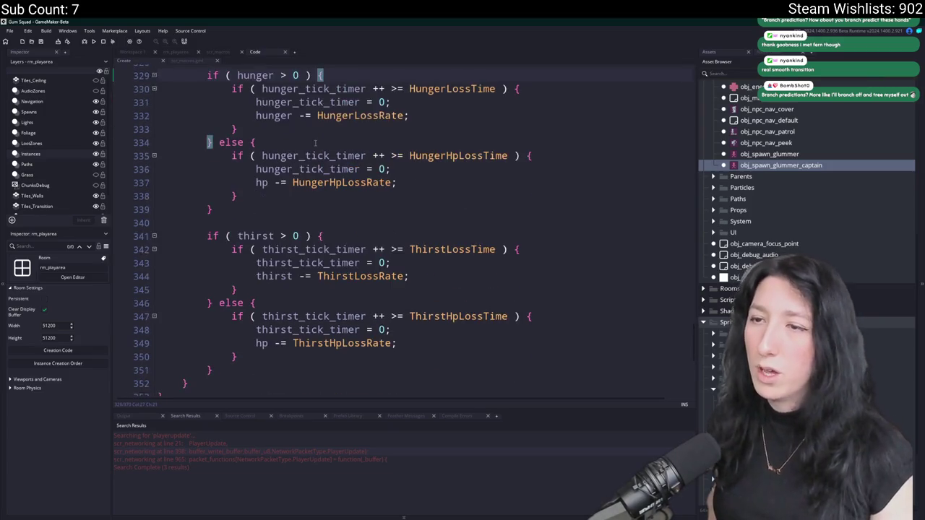
{"action": "scroll", "coordinate": [249, 221], "scroll_direction": "up", "scroll_amount": 10}
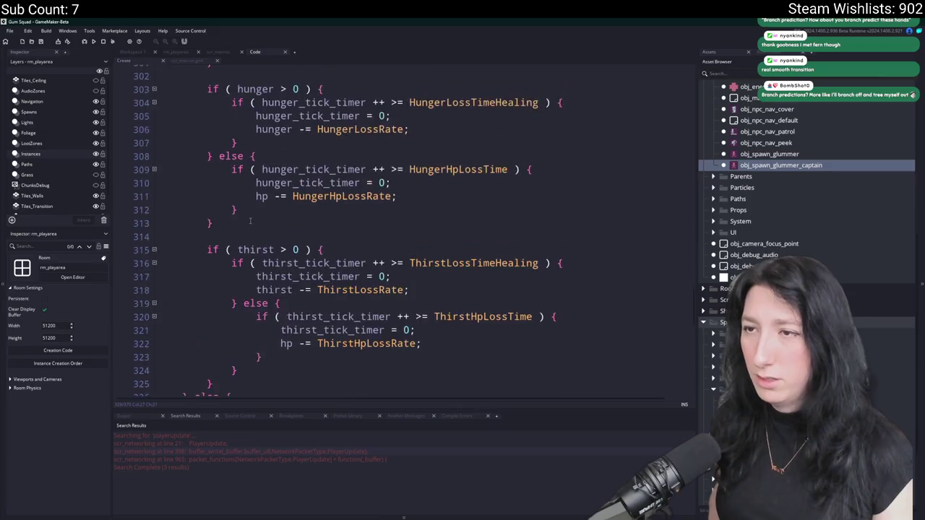
{"action": "scroll", "coordinate": [345, 172], "scroll_direction": "up", "scroll_amount": 2}
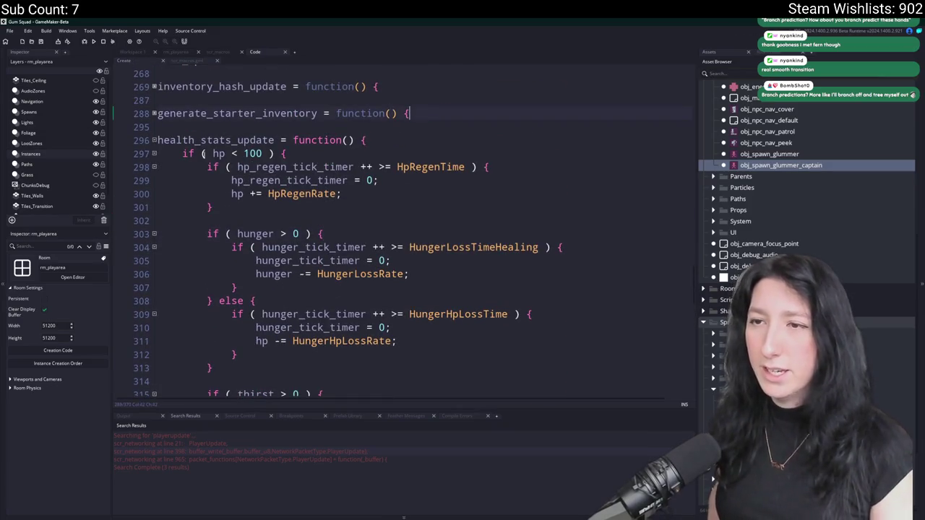
Build and run the game with F5, then create a lobby in the game window.
{"action": "key", "text": "F5"}
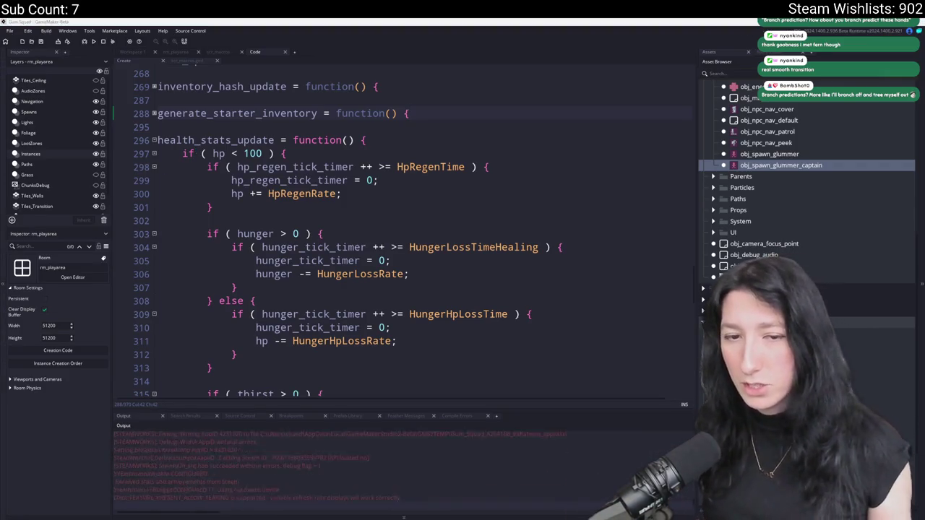
{"action": "left_click", "coordinate": [466, 256]}
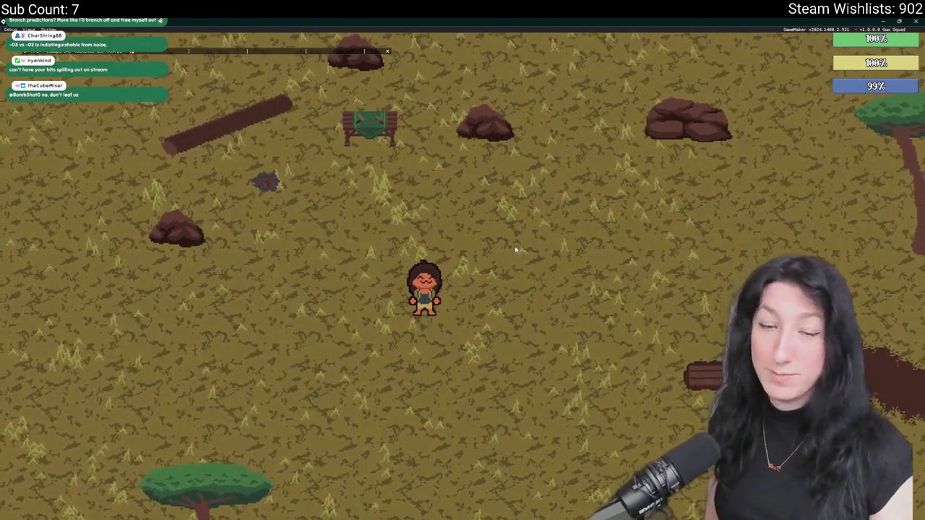
Walk the character right, left, down and up, then move the cake into the inventory's lower grid.
{"action": "key", "text": "d"}
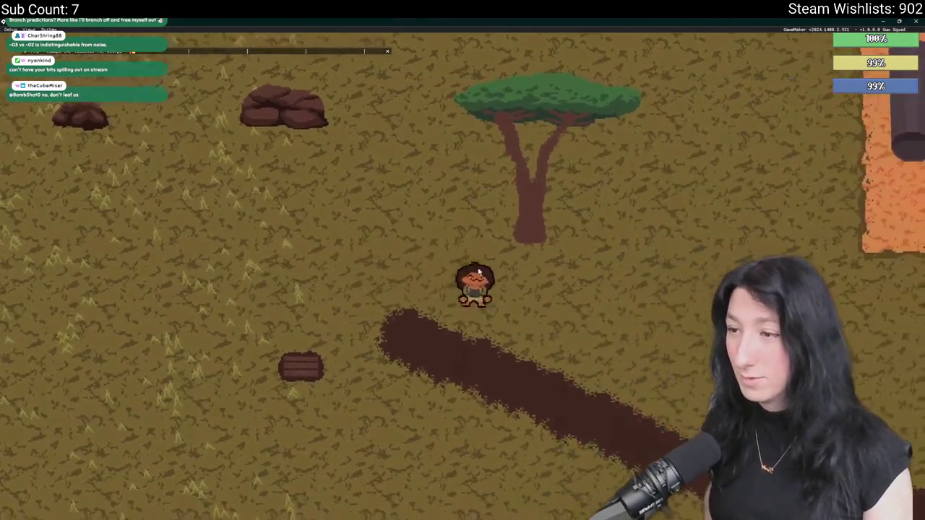
{"action": "key", "text": "a"}
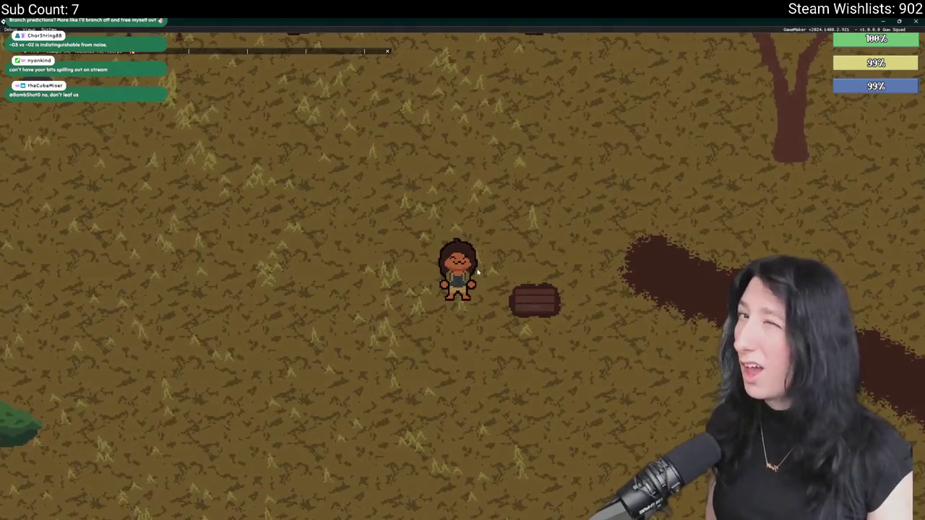
{"action": "key", "text": "s"}
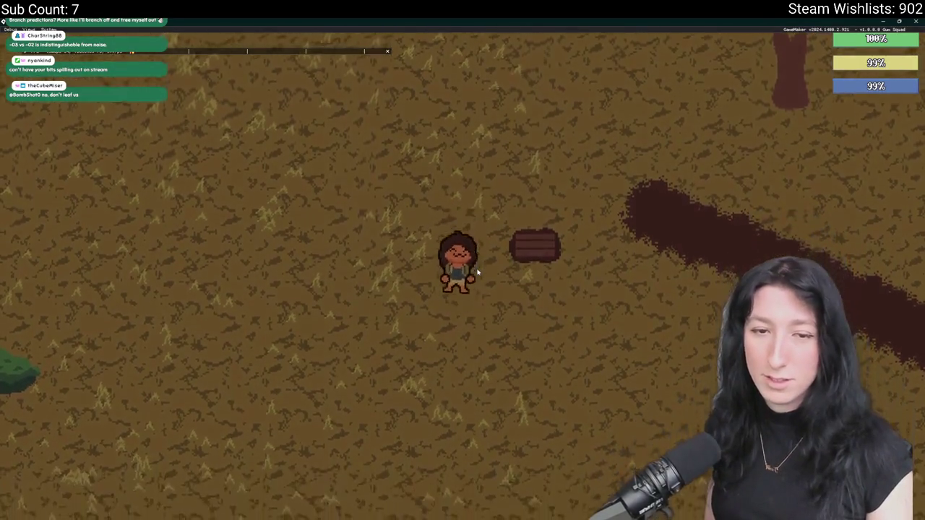
{"action": "key", "text": "w"}
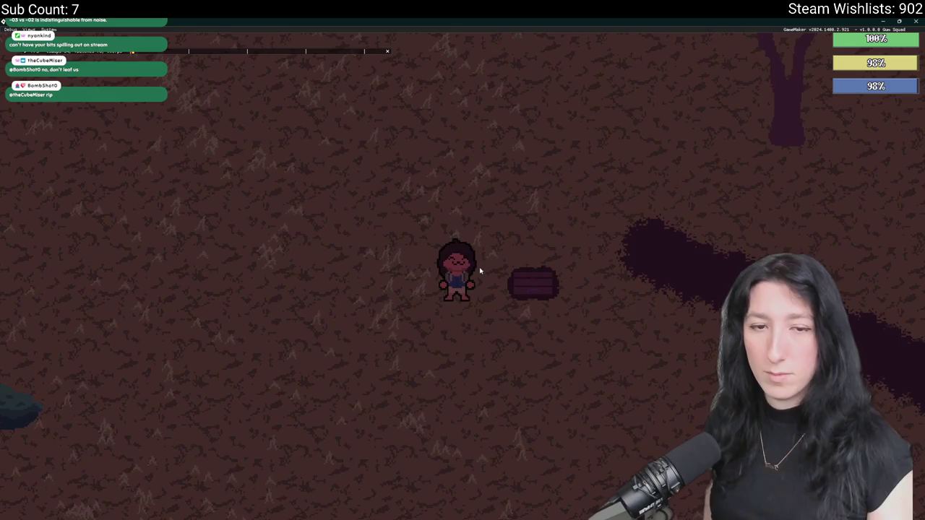
{"action": "scroll", "coordinate": [479, 270], "scroll_direction": "down", "scroll_amount": 3}
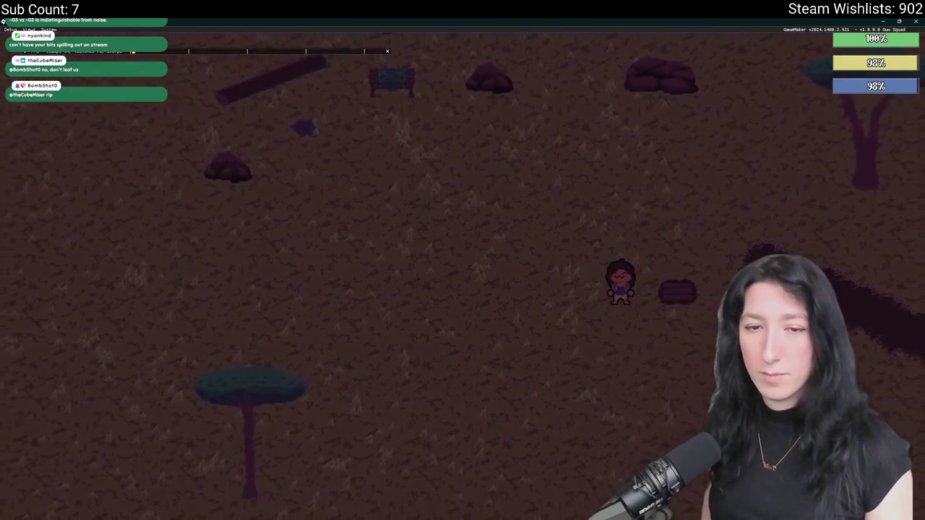
{"action": "scroll", "coordinate": [508, 239], "scroll_direction": "up", "scroll_amount": 3}
{"action": "key", "text": "d"}
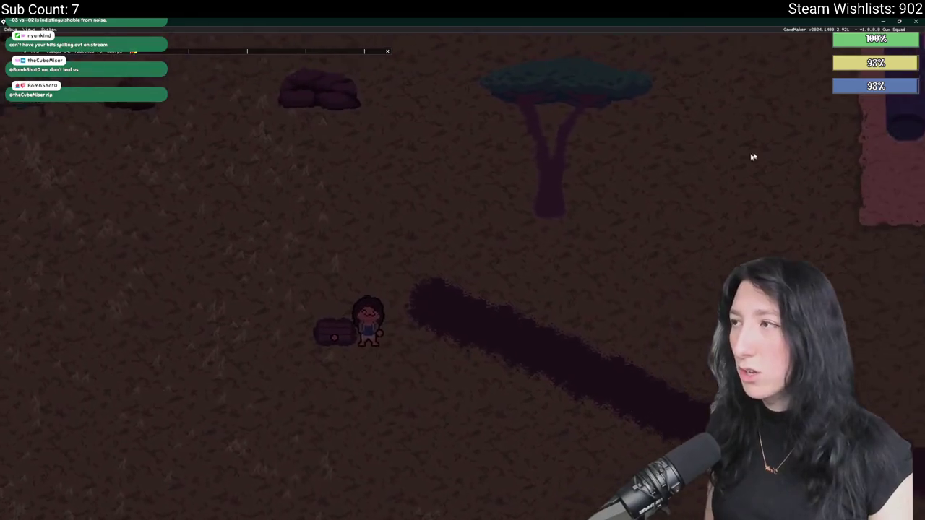
{"action": "key", "text": "Tab"}
{"action": "left_click", "coordinate": [203, 96]}
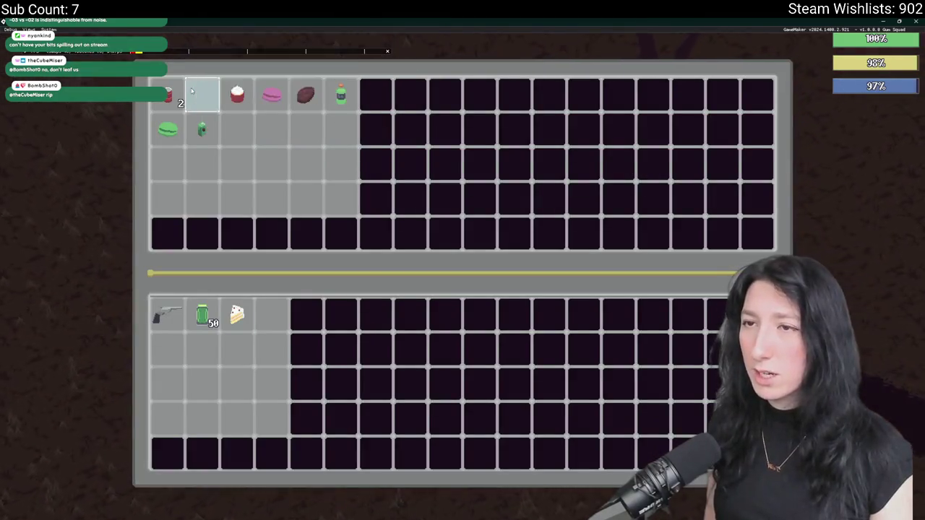
Transfer the green macaron, macarons and cupcake from the container into the player's inventory.
{"action": "left_click", "coordinate": [169, 121]}
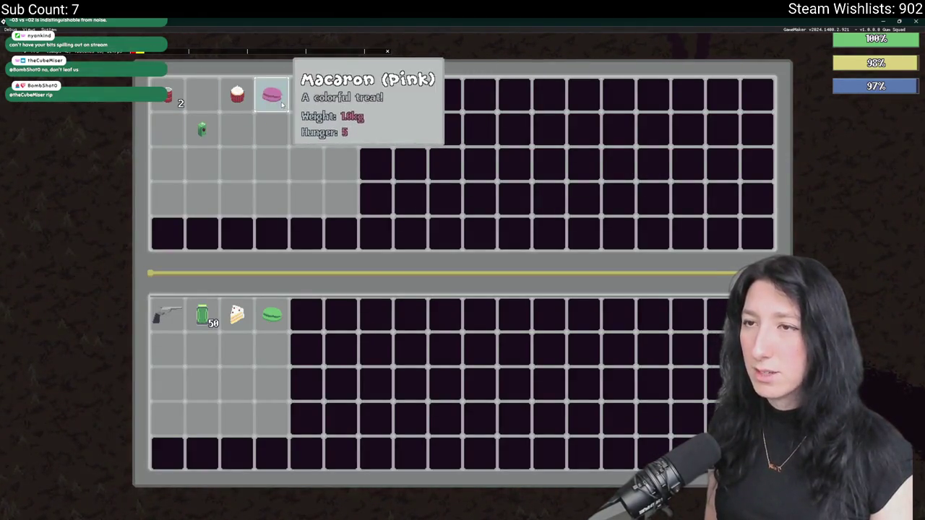
{"action": "left_click", "coordinate": [272, 95]}
{"action": "left_click", "coordinate": [237, 95]}
{"action": "key", "text": "Tab"}
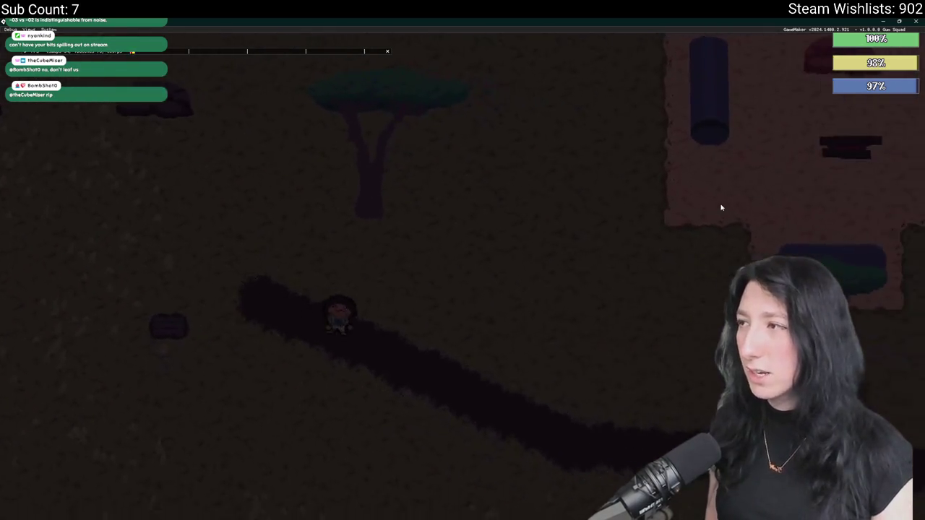
Walk the character back through the dark rooms, past the enemies, to the grassland.
{"action": "key", "text": "d"}
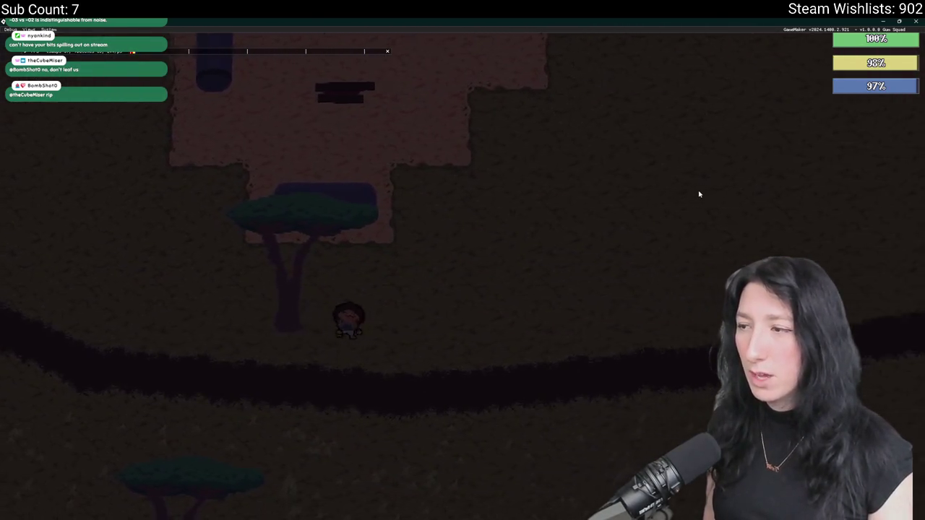
{"action": "key", "text": "d"}
{"action": "key", "text": "w"}
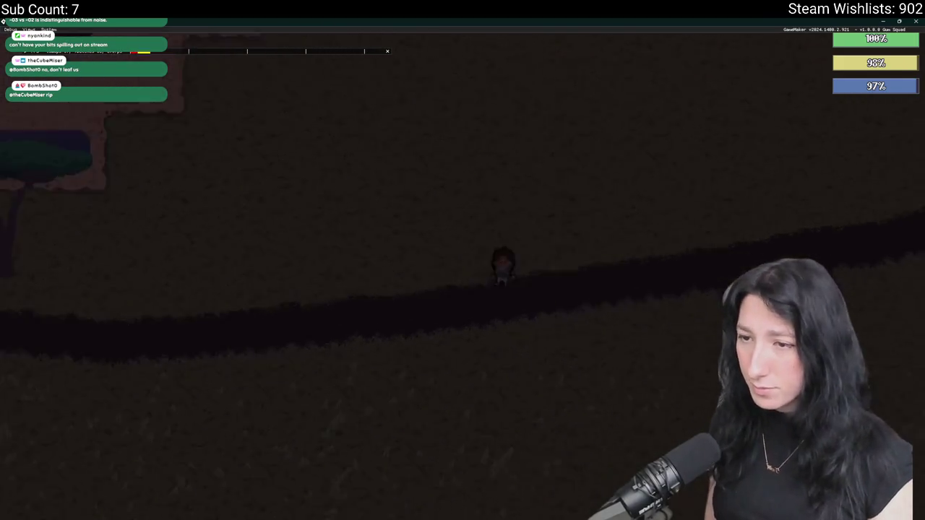
{"action": "key", "text": "d"}
{"action": "key", "text": "w"}
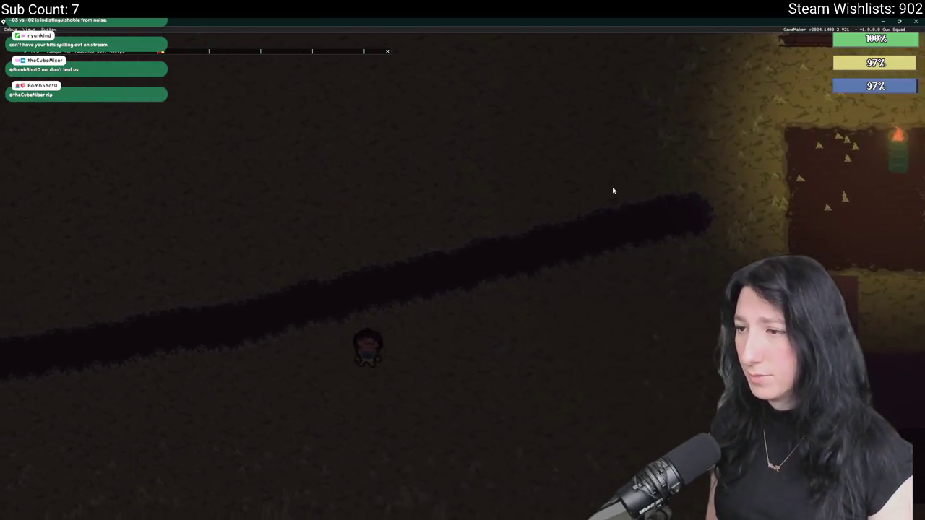
{"action": "key", "text": "d"}
{"action": "key", "text": "w"}
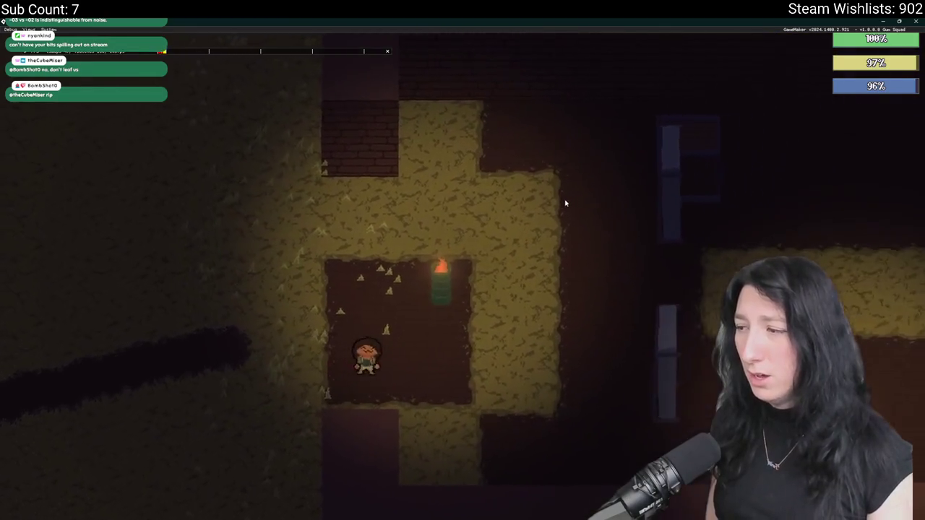
{"action": "key", "text": "d"}
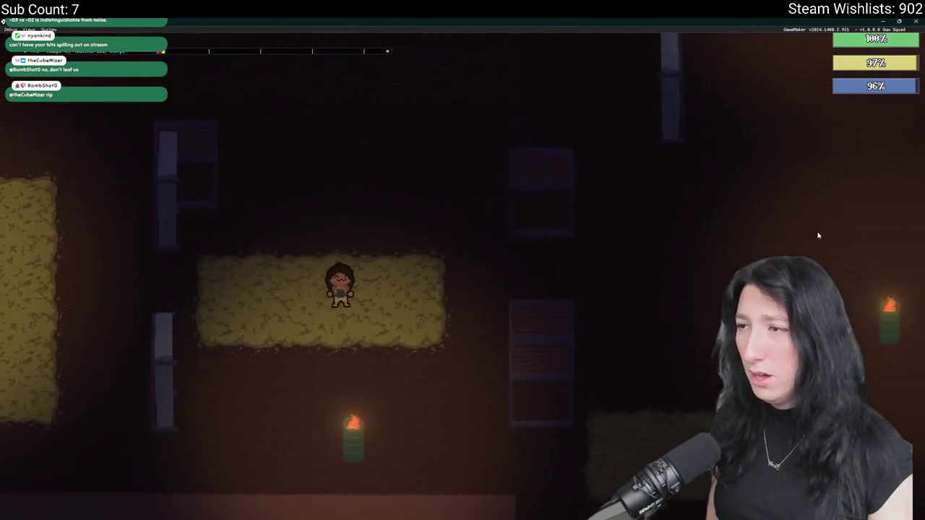
{"action": "key", "text": "d"}
{"action": "key", "text": "w"}
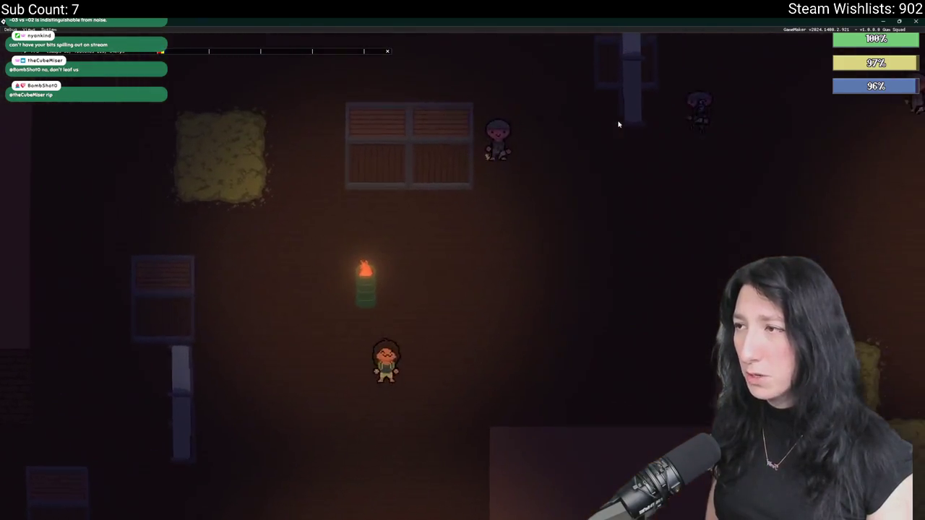
{"action": "key", "text": "d"}
{"action": "key", "text": "w"}
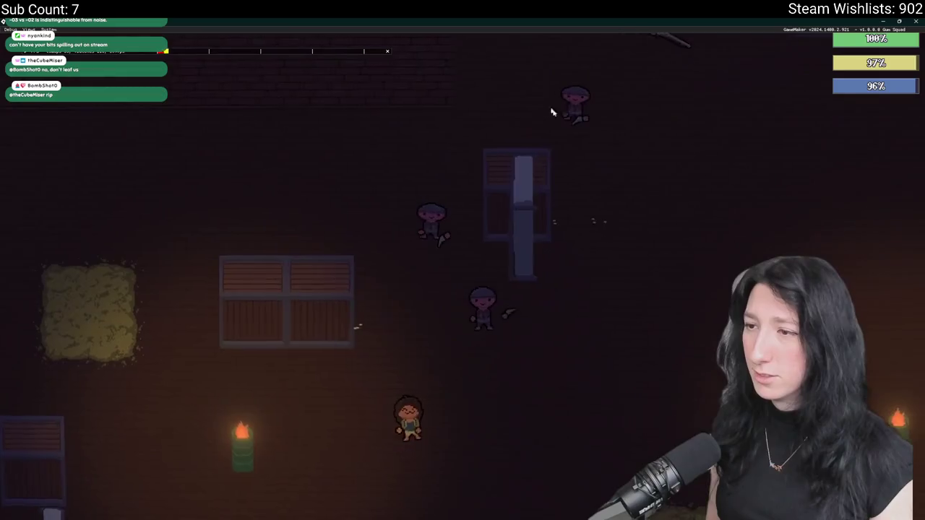
{"action": "key", "text": "d"}
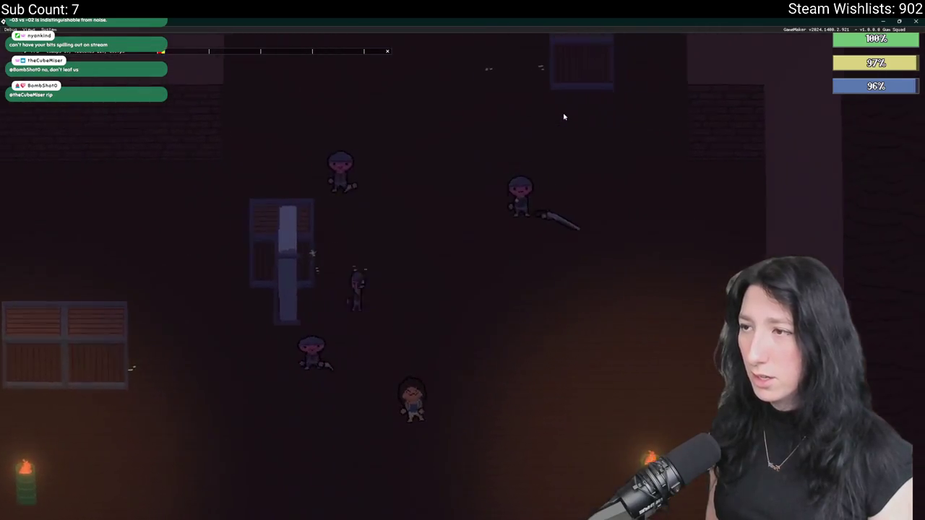
{"action": "key", "text": "s"}
{"action": "key", "text": "w"}
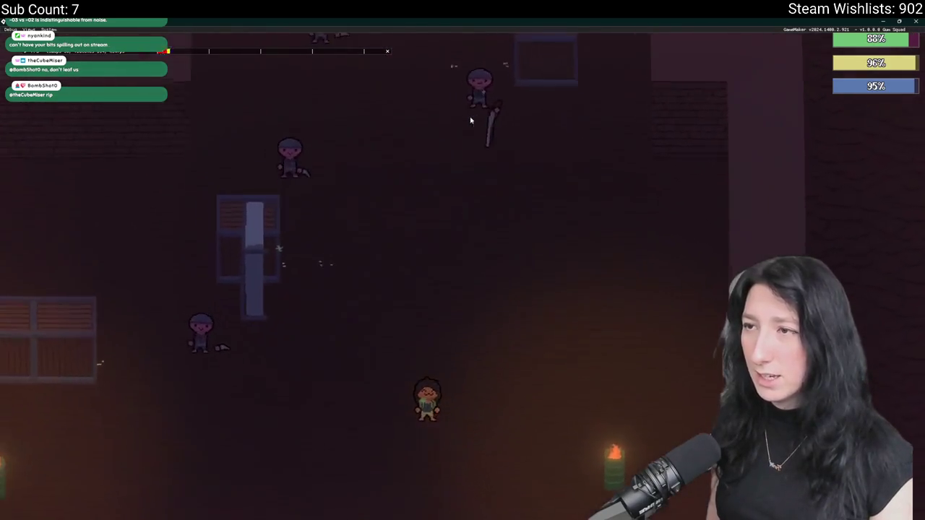
{"action": "key", "text": "s"}
{"action": "key", "text": "a"}
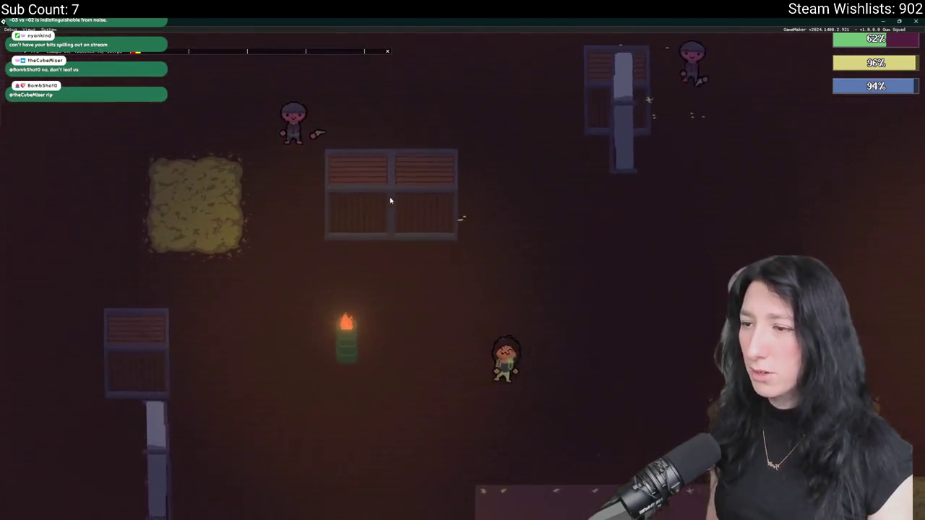
{"action": "key", "text": "s"}
{"action": "key", "text": "a"}
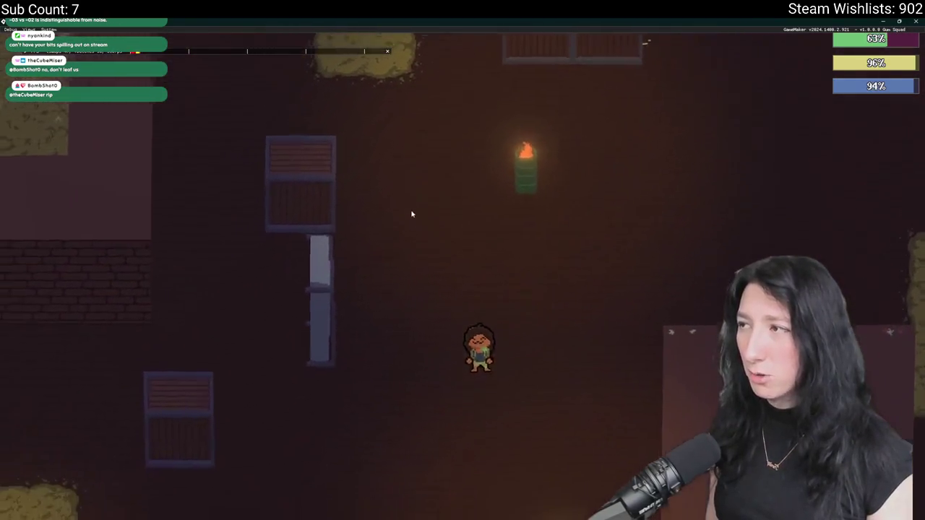
{"action": "key", "text": "a"}
{"action": "key", "text": "w"}
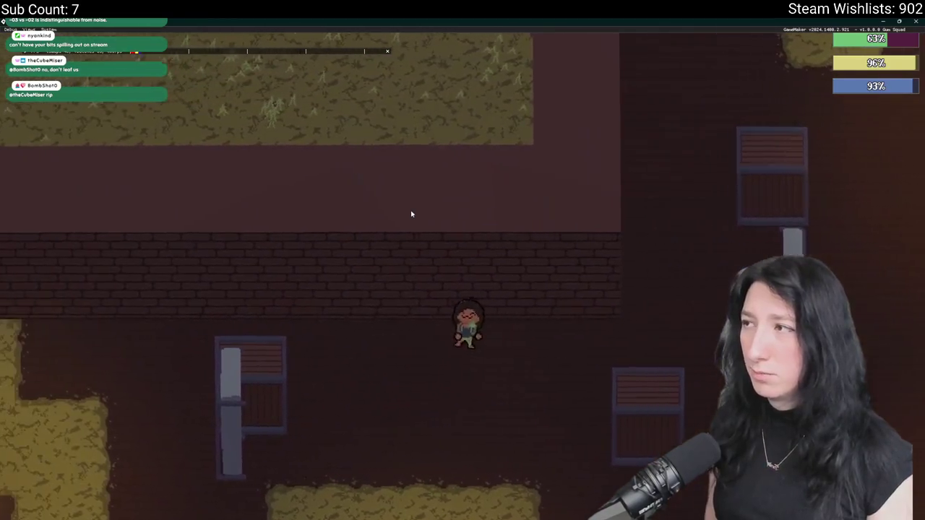
{"action": "key", "text": "a"}
{"action": "key", "text": "s"}
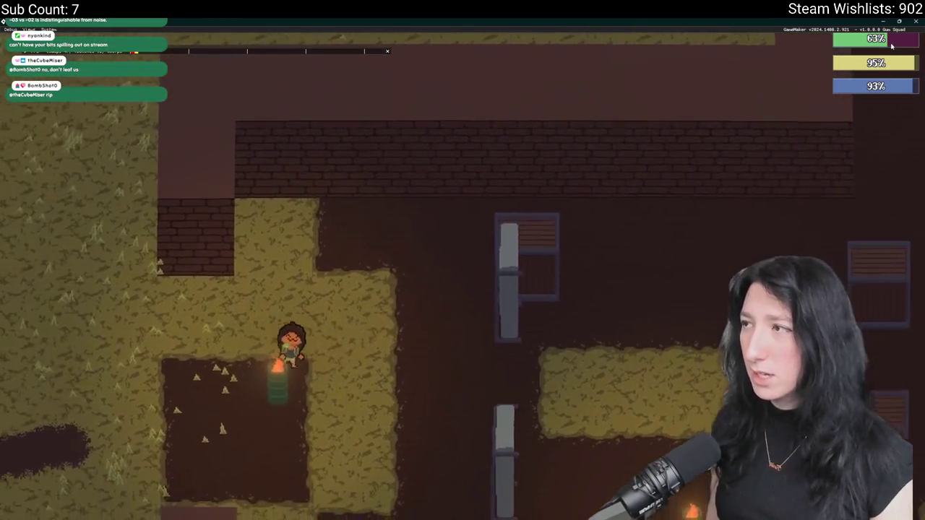
{"action": "key", "text": "a"}
{"action": "key", "text": "s"}
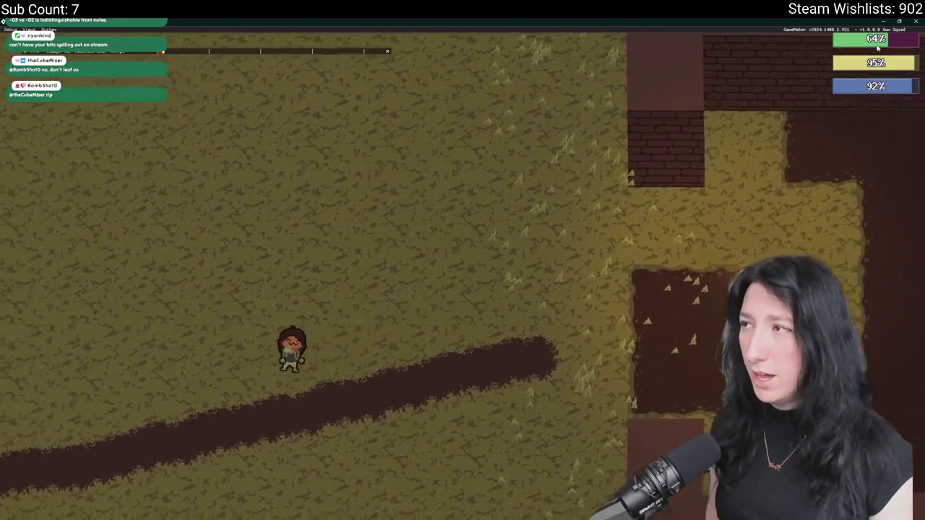
{"action": "key", "text": "a"}
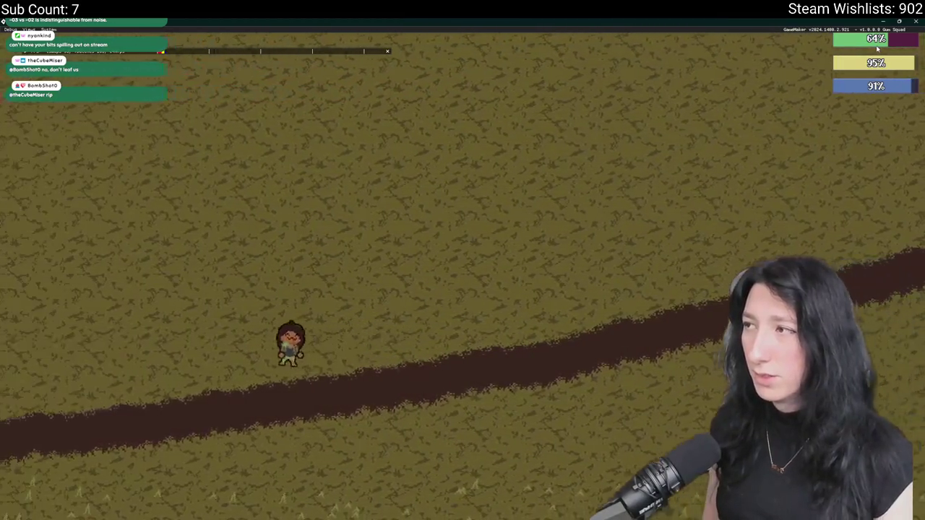
{"action": "key", "text": "w"}
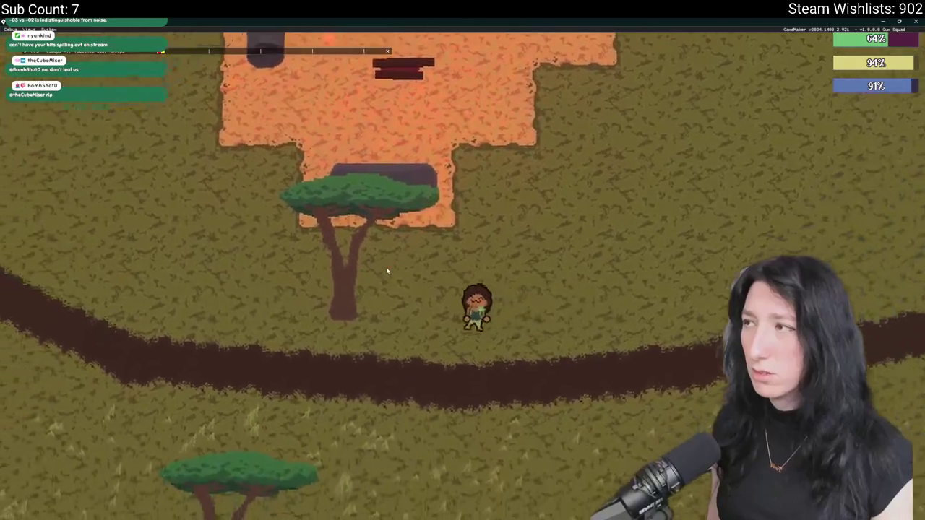
{"action": "key", "text": "a"}
{"action": "key", "text": "s"}
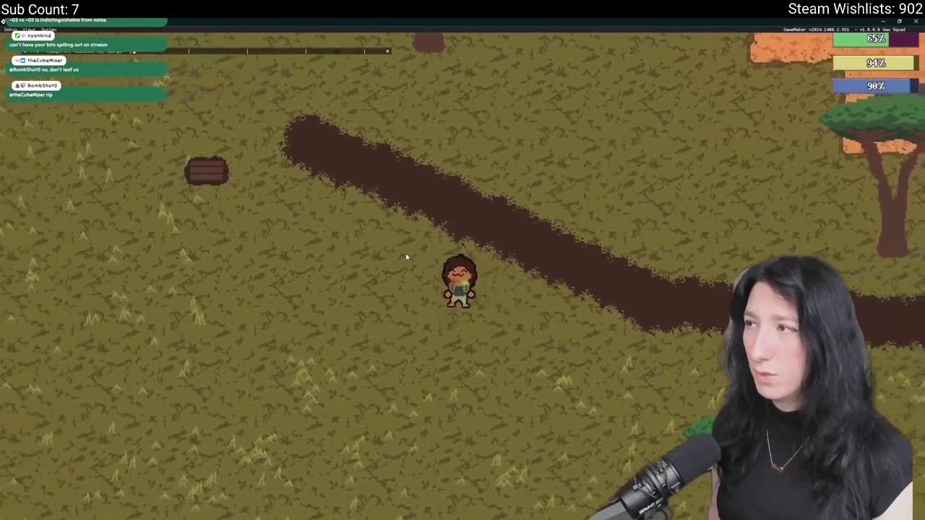
{"action": "key", "text": "w"}
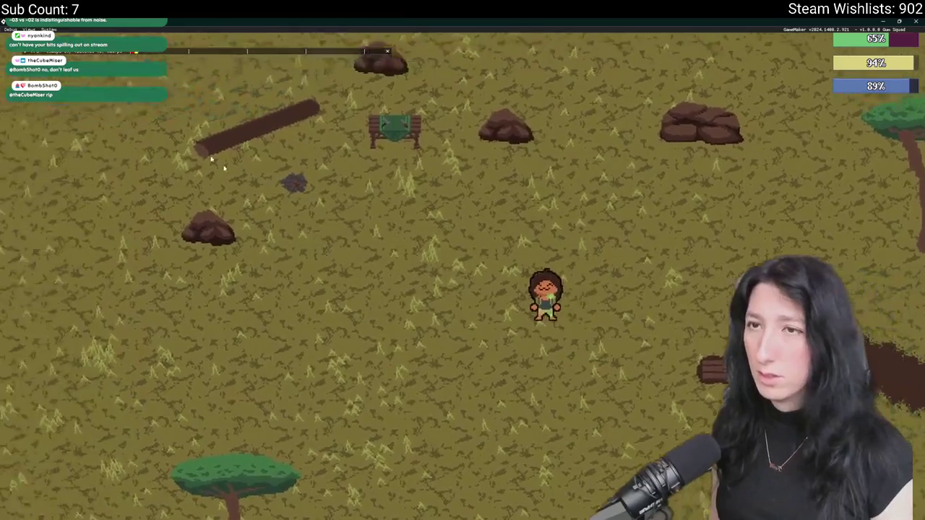
{"action": "key", "text": "w"}
{"action": "key", "text": "a"}
{"action": "left_click", "coordinate": [26, 53]}
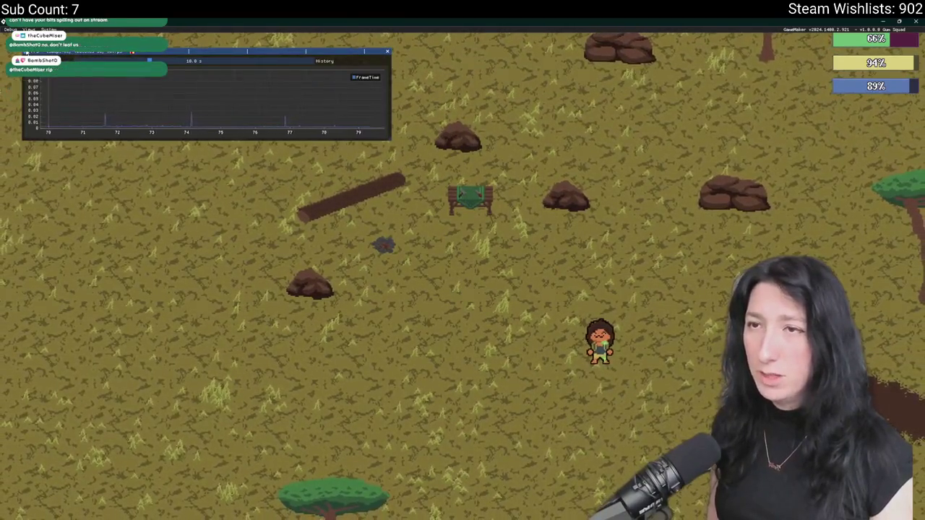
{"action": "left_click", "coordinate": [26, 53]}
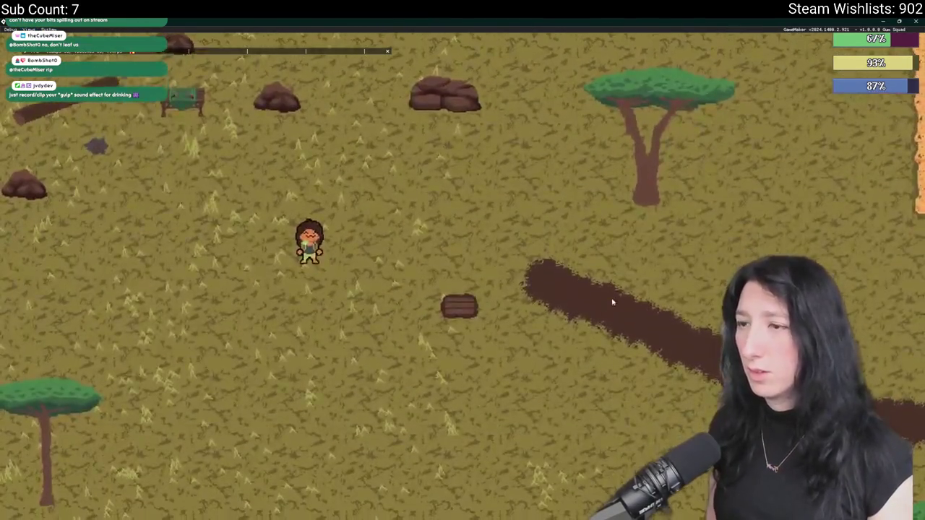
{"action": "key", "text": "d"}
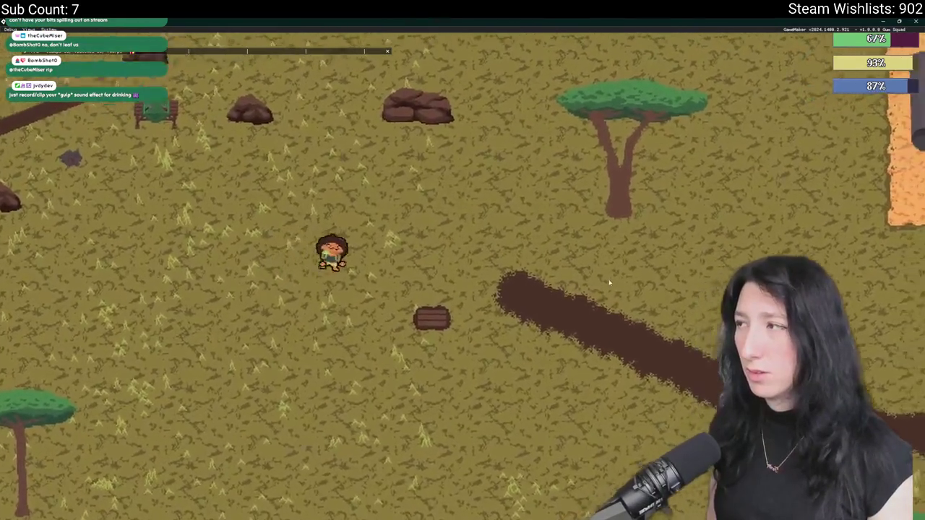
Put the cake and green macaron from the inventory into quick slots.
{"action": "key", "text": "Tab"}
{"action": "right_click", "coordinate": [237, 314]}
{"action": "right_click", "coordinate": [271, 314]}
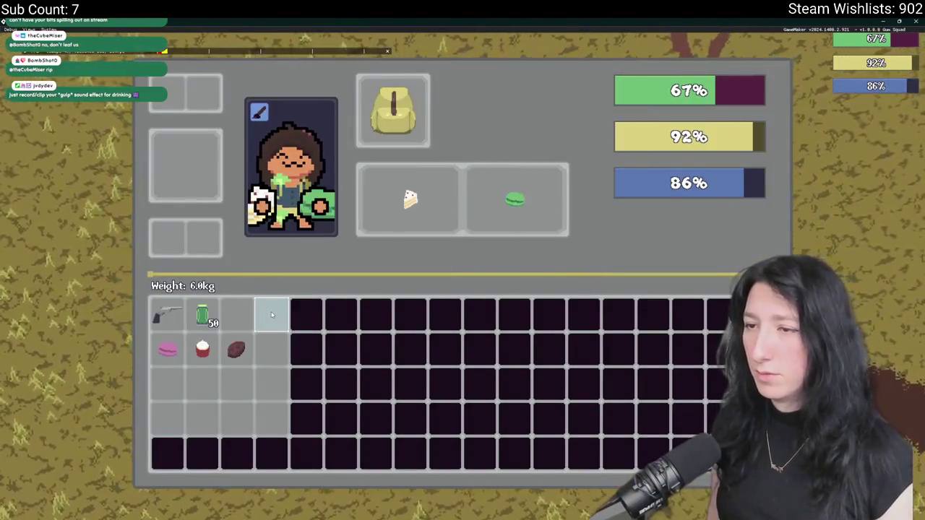
Eat the green macaron from its quick slot and check the inventory afterwards.
{"action": "key", "text": "Tab"}
{"action": "key", "text": "Tab"}
{"action": "left_click", "coordinate": [519, 224]}
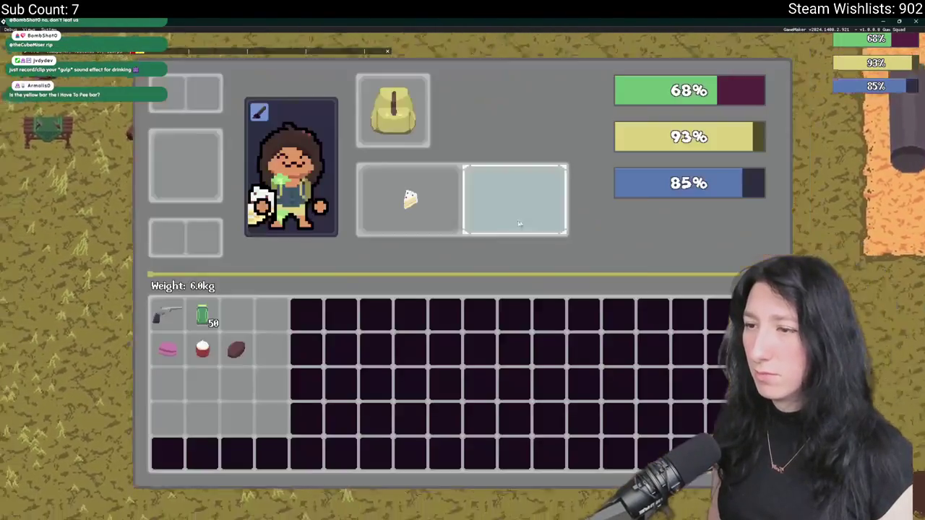
{"action": "key", "text": "Tab"}
{"action": "key", "text": "e"}
{"action": "key", "text": "Tab"}
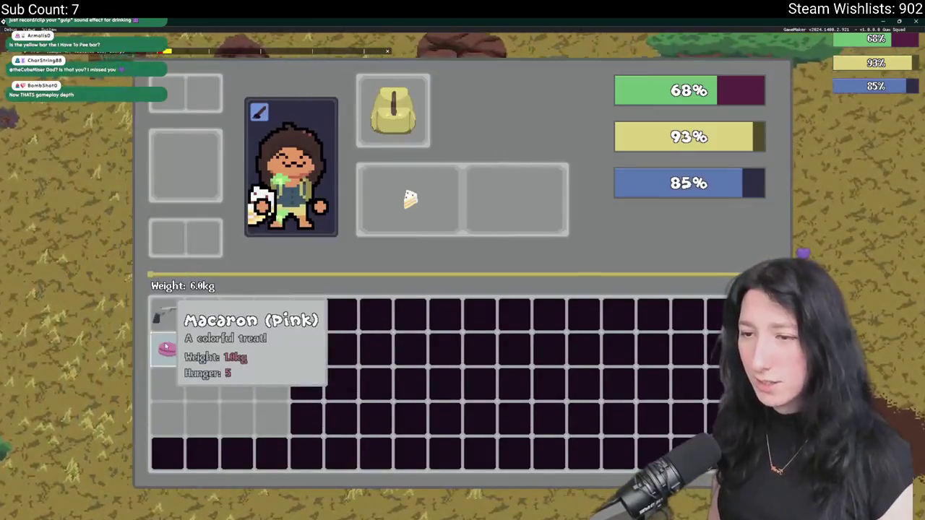
{"action": "key", "text": "Tab"}
{"action": "key", "text": "Tab"}
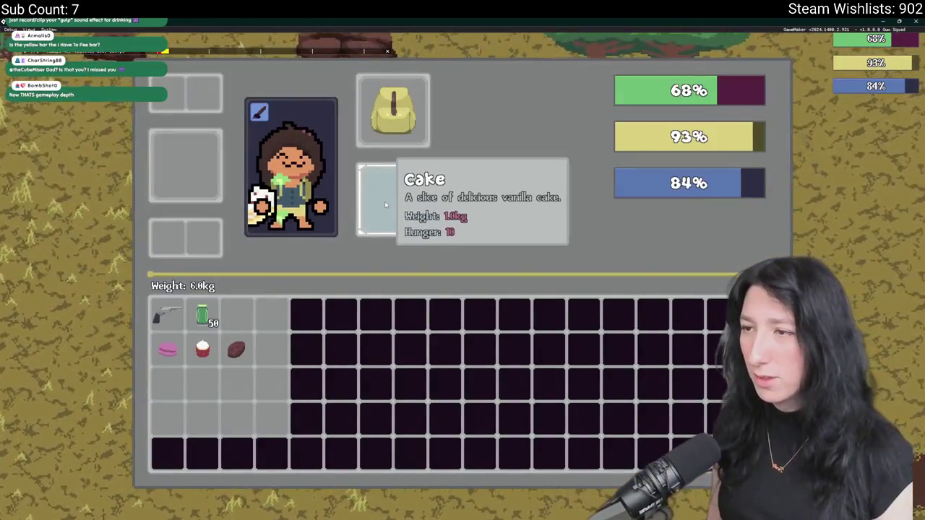
{"action": "key", "text": "Tab"}
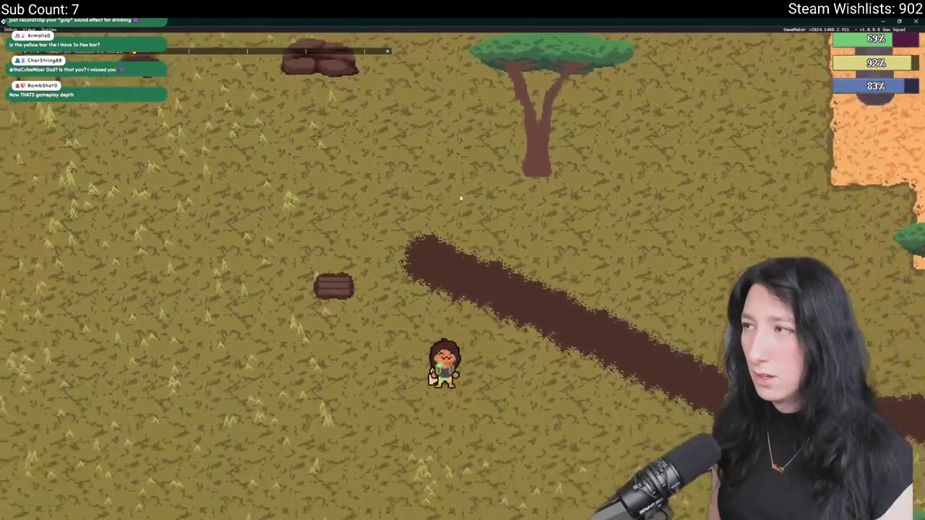
{"action": "key", "text": "Tab"}
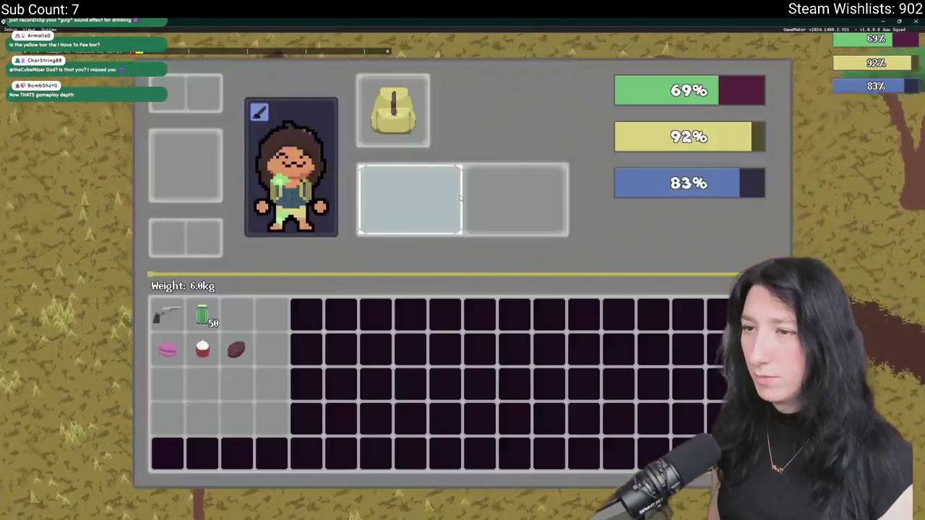
Place the cake and the pink macaron into the empty quick slots.
{"action": "left_click", "coordinate": [203, 350]}
{"action": "key", "text": "Tab"}
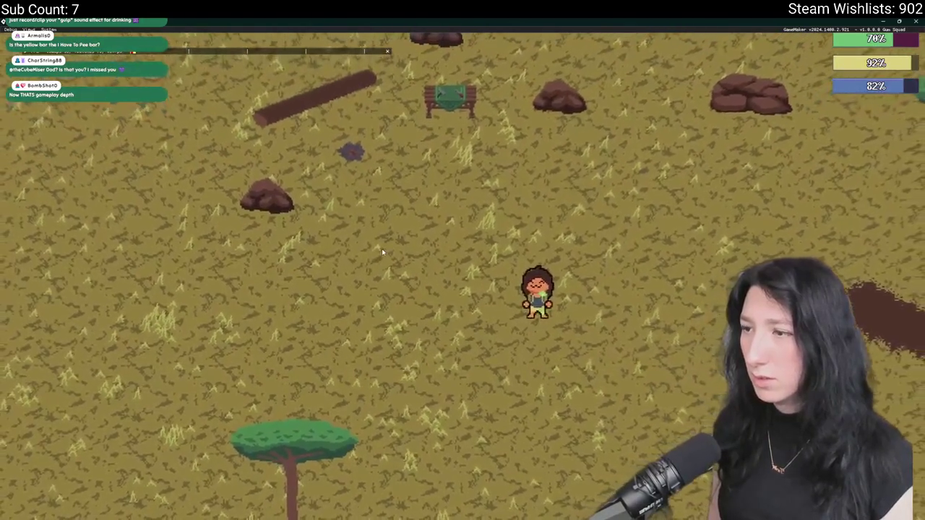
{"action": "key", "text": "Tab"}
{"action": "left_click", "coordinate": [169, 351]}
{"action": "key", "text": "Tab"}
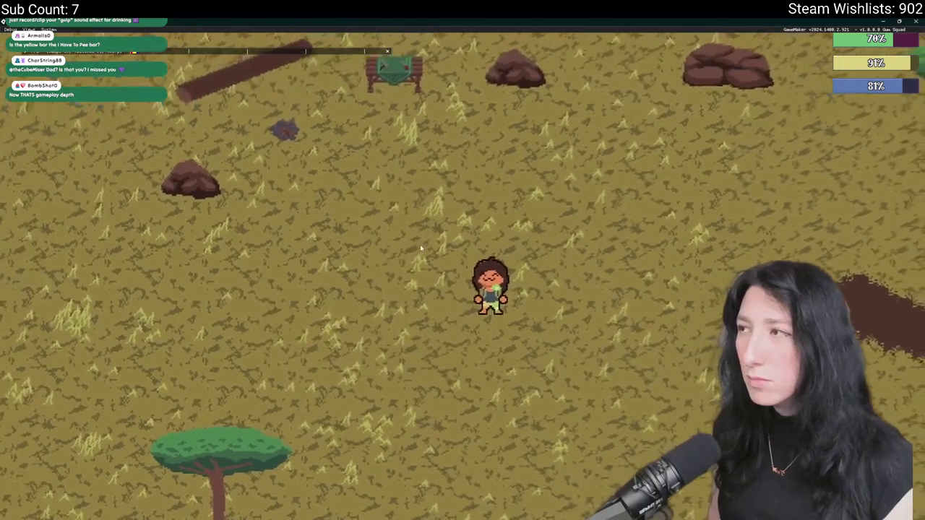
Put the steak in the hand slot and take another item from the container.
{"action": "key", "text": "Tab"}
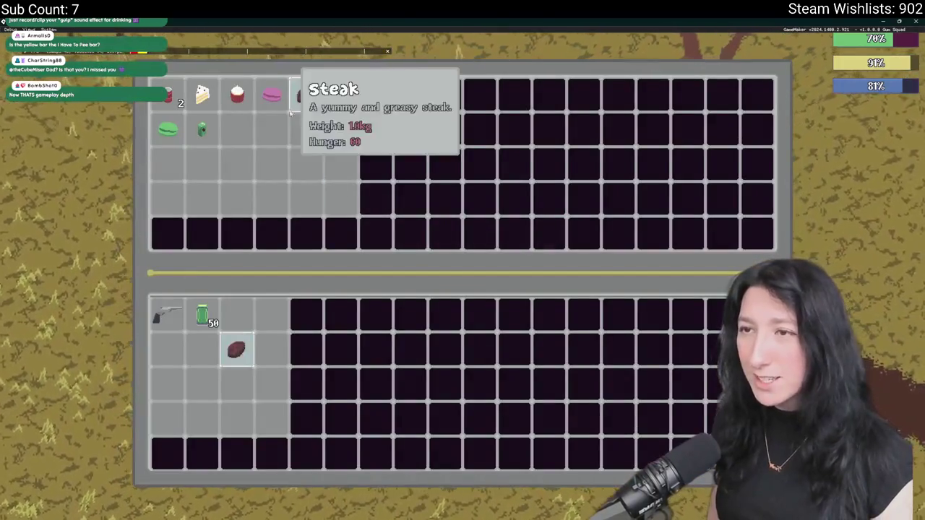
{"action": "left_click", "coordinate": [297, 97]}
{"action": "key", "text": "Tab"}
{"action": "left_click", "coordinate": [246, 358]}
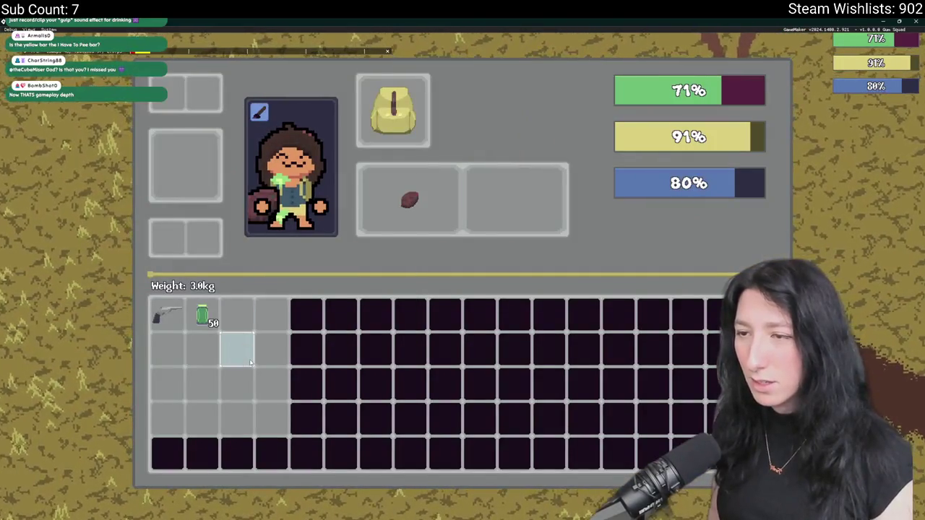
{"action": "key", "text": "e"}
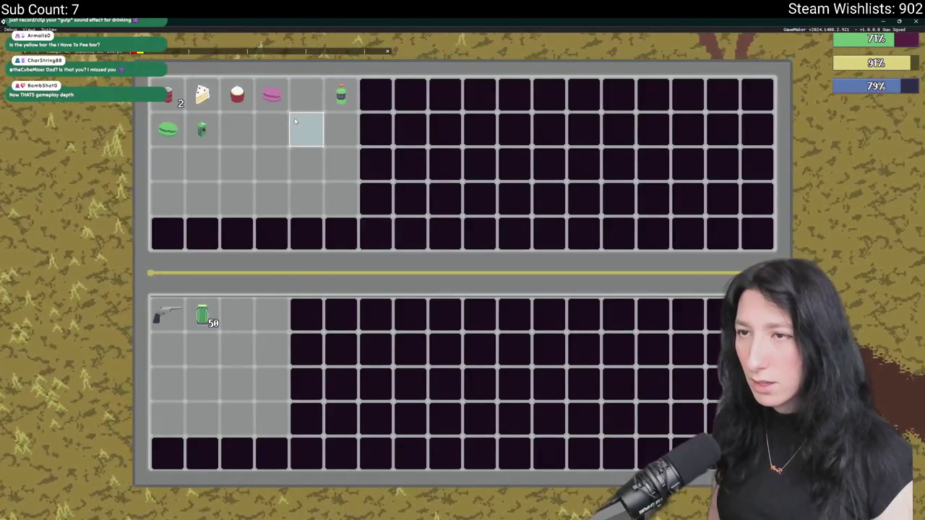
{"action": "left_click", "coordinate": [237, 94]}
{"action": "key", "text": "e"}
{"action": "key", "text": "Tab"}
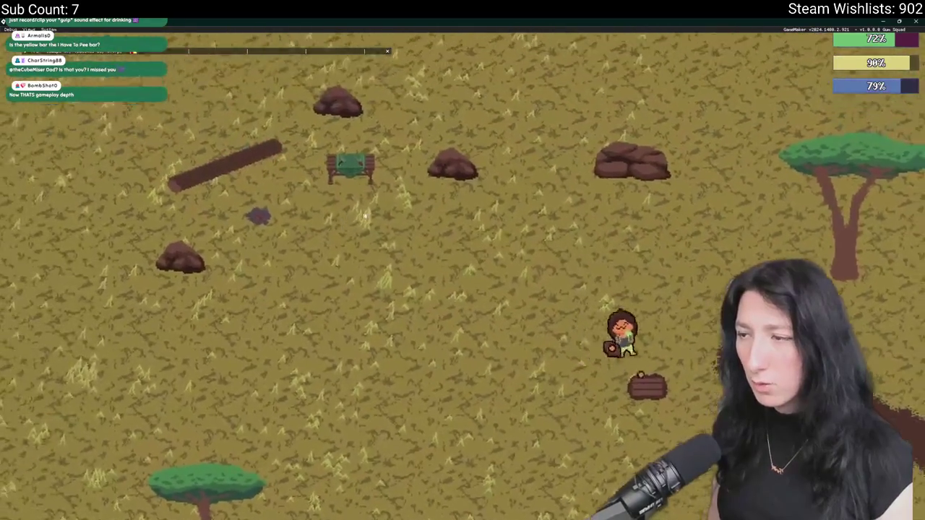
Check the apple juice in the inventory, then walk across the field onto the dirt path.
{"action": "key", "text": "Tab"}
{"action": "key", "text": "Tab"}
{"action": "key", "text": "a"}
{"action": "key", "text": "Tab"}
{"action": "key", "text": "Tab"}
{"action": "key", "text": "s"}
{"action": "key", "text": "d"}
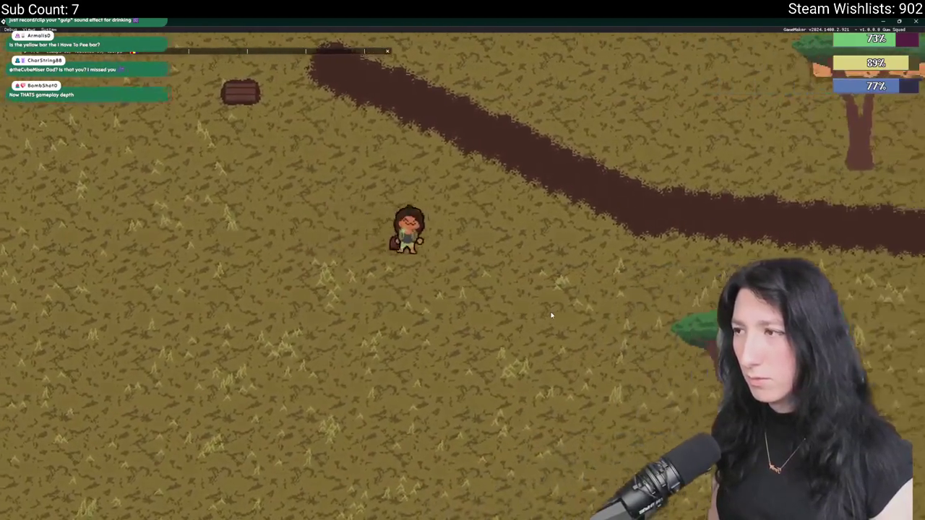
{"action": "key", "text": "d"}
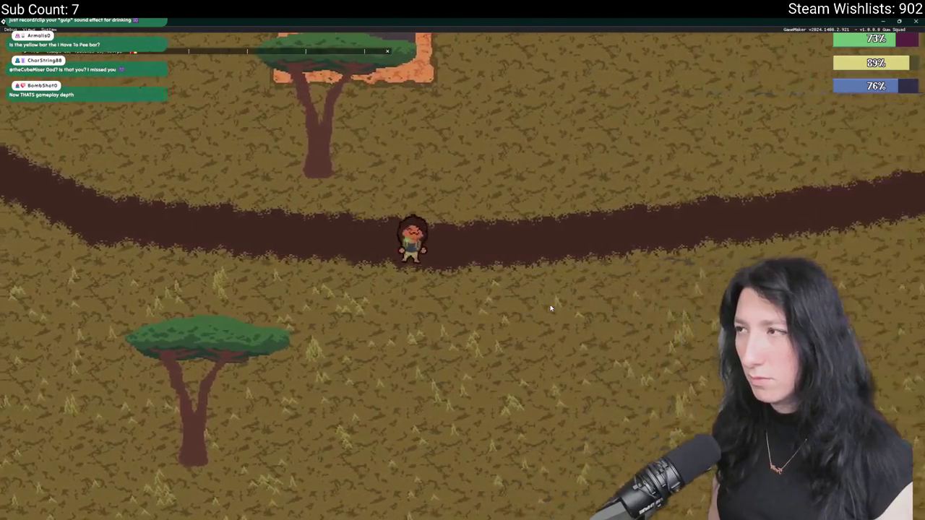
{"action": "key", "text": "d"}
Move the cake and cupcake into the two hand slots.
{"action": "key", "text": "Tab"}
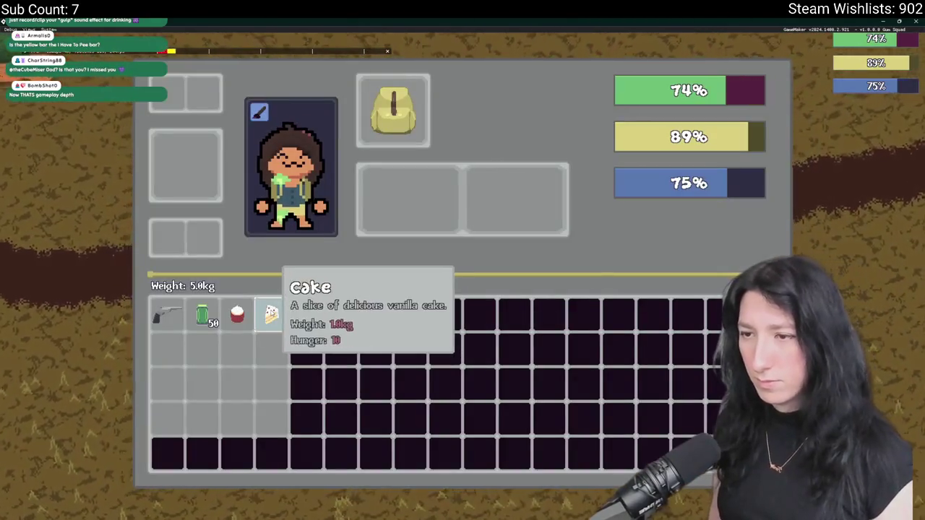
{"action": "left_click", "coordinate": [271, 314]}
{"action": "left_click", "coordinate": [237, 314]}
{"action": "key", "text": "Tab"}
Walk further along the dirt path, then close the running game.
{"action": "key", "text": "d"}
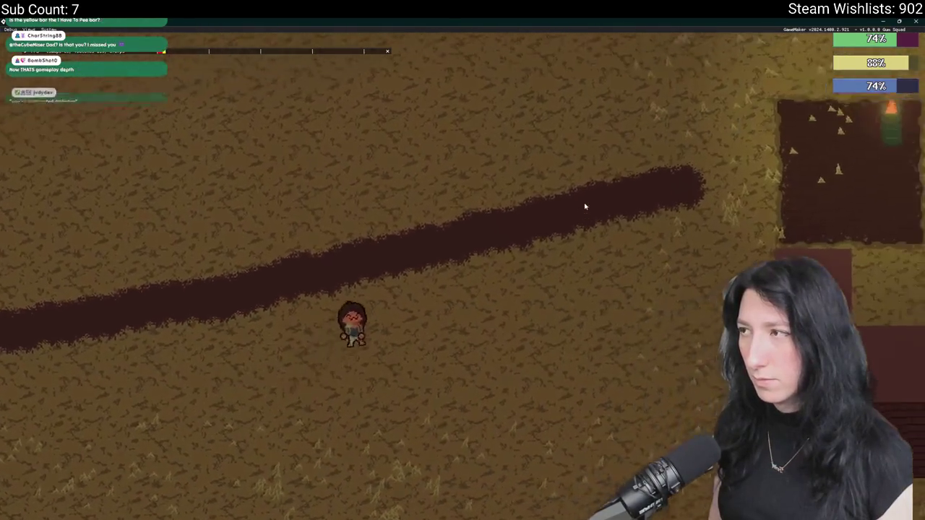
{"action": "key", "text": "Tab"}
{"action": "key", "text": "Tab"}
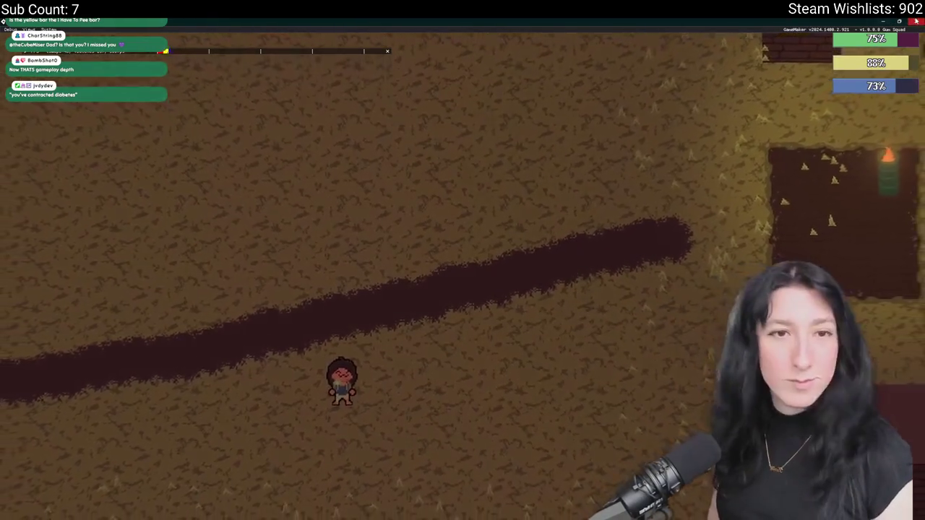
{"action": "key", "text": "d"}
{"action": "left_click", "coordinate": [915, 21]}
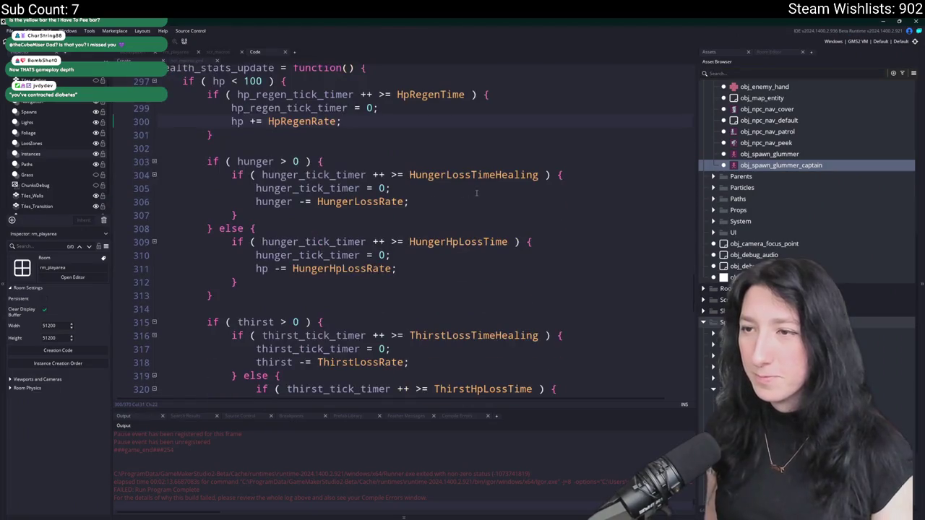
Open scr_items, scroll down to item_eat_generic's hunger and thirst lines, and hide the side panels.
{"action": "type", "text": "scr_items"}
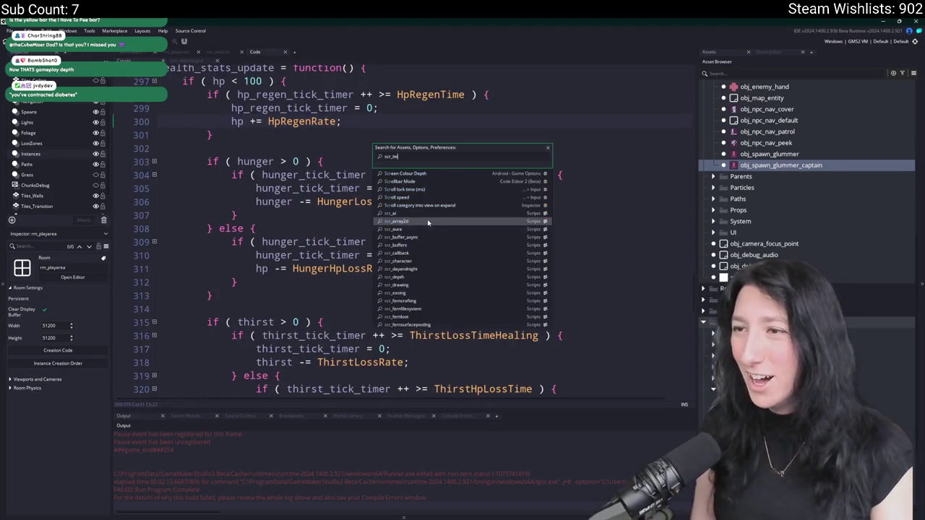
{"action": "key", "text": "Return"}
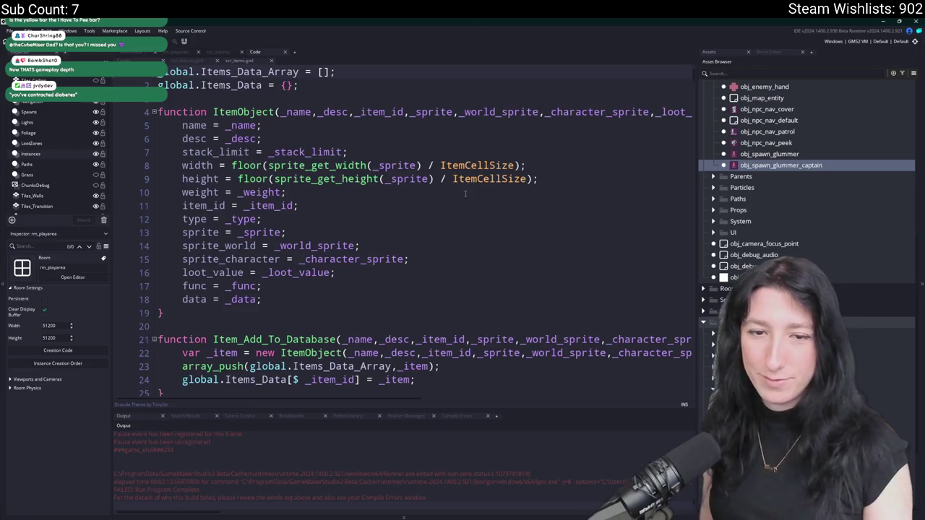
{"action": "scroll", "coordinate": [465, 193], "scroll_direction": "down", "scroll_amount": 15}
{"action": "scroll", "coordinate": [498, 222], "scroll_direction": "down", "scroll_amount": 11}
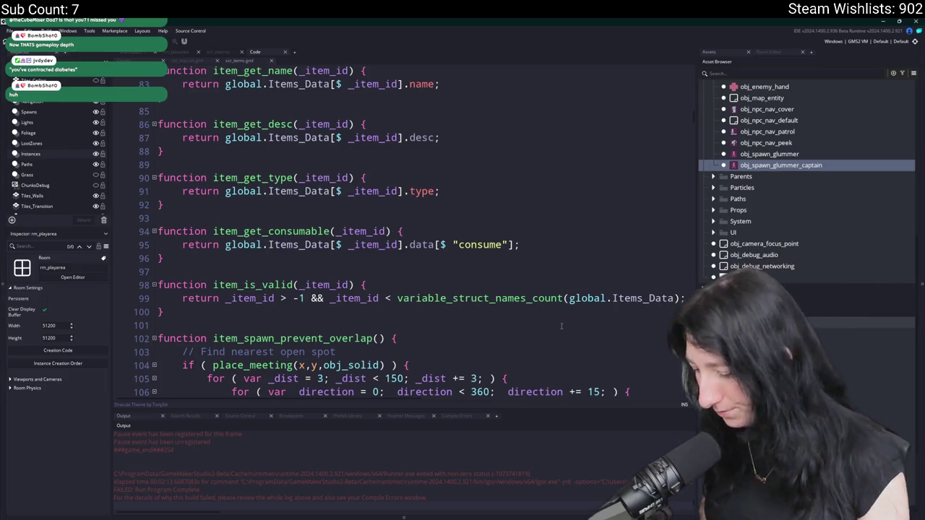
{"action": "scroll", "coordinate": [552, 327], "scroll_direction": "down", "scroll_amount": 15}
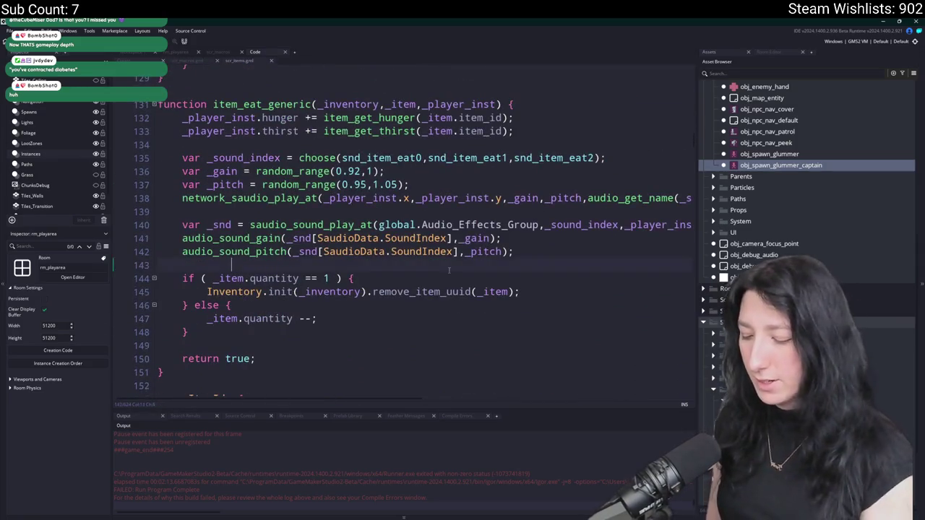
{"action": "key", "text": "F12"}
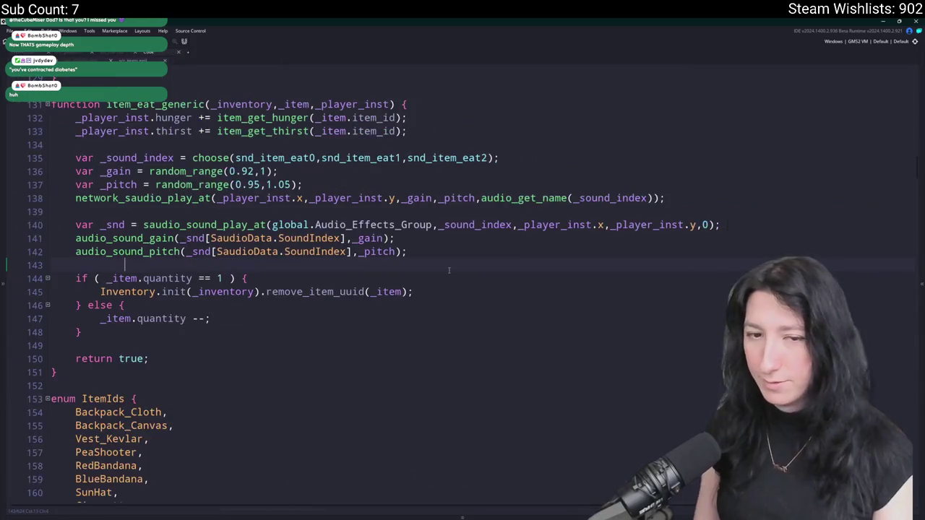
{"action": "key", "text": "Up"}
{"action": "key", "text": "Up"}
{"action": "key", "text": "Up"}
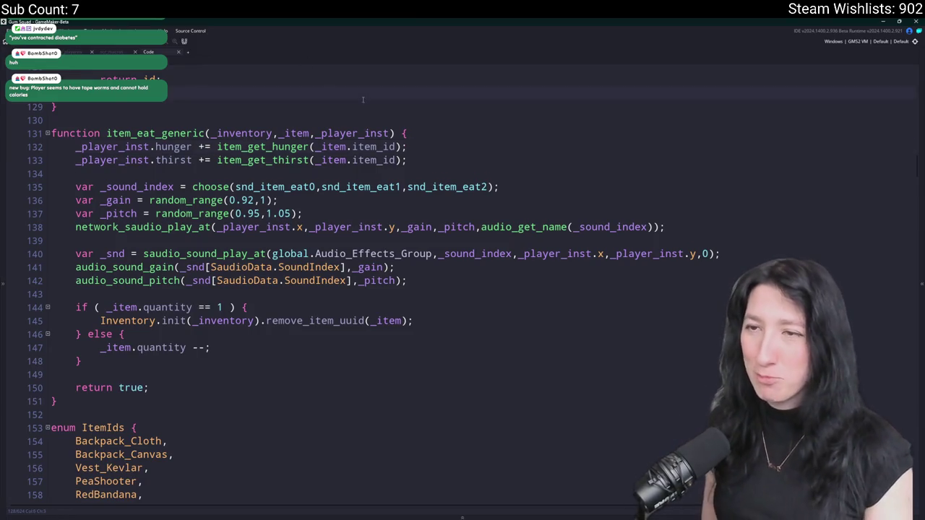
{"action": "scroll", "coordinate": [363, 99], "scroll_direction": "down", "scroll_amount": 6}
{"action": "scroll", "coordinate": [268, 92], "scroll_direction": "up", "scroll_amount": 3}
{"action": "scroll", "coordinate": [268, 93], "scroll_direction": "up", "scroll_amount": 3}
{"action": "scroll", "coordinate": [373, 245], "scroll_direction": "down", "scroll_amount": 20}
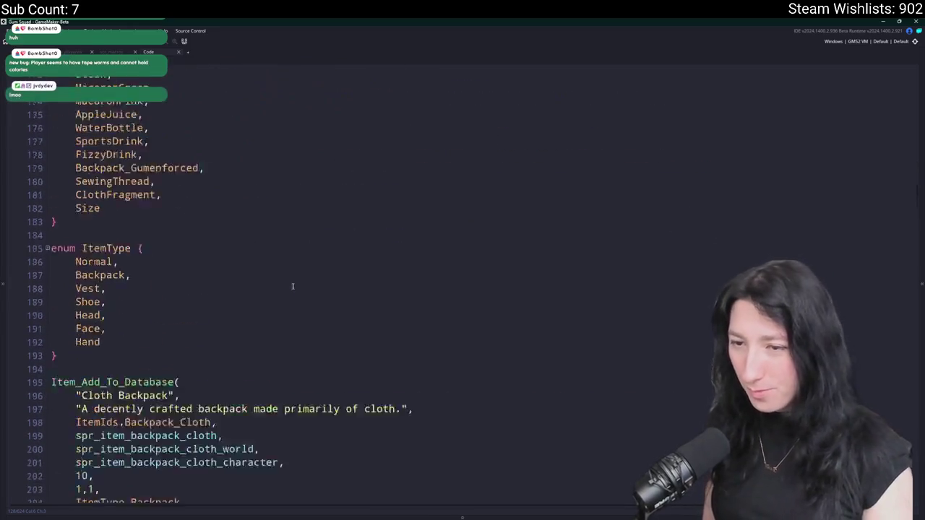
{"action": "scroll", "coordinate": [273, 230], "scroll_direction": "down", "scroll_amount": 9}
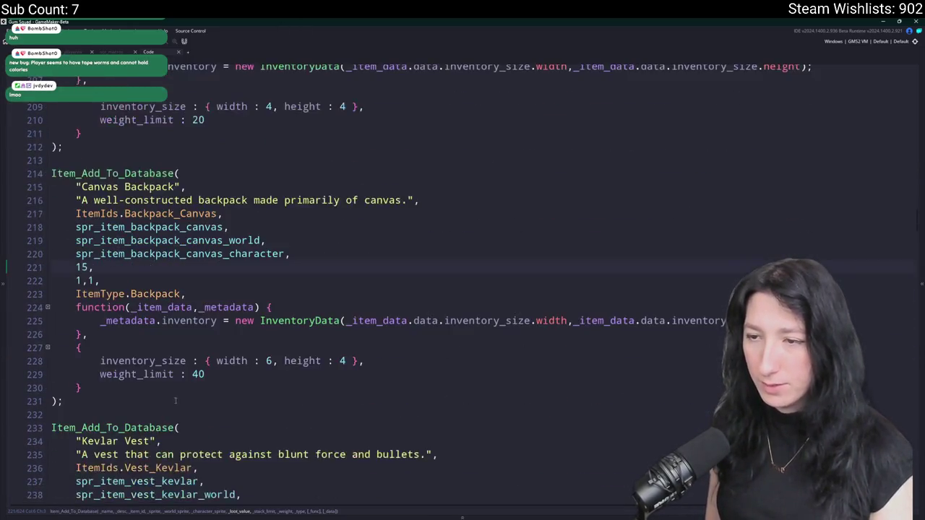
{"action": "scroll", "coordinate": [273, 231], "scroll_direction": "down", "scroll_amount": 15}
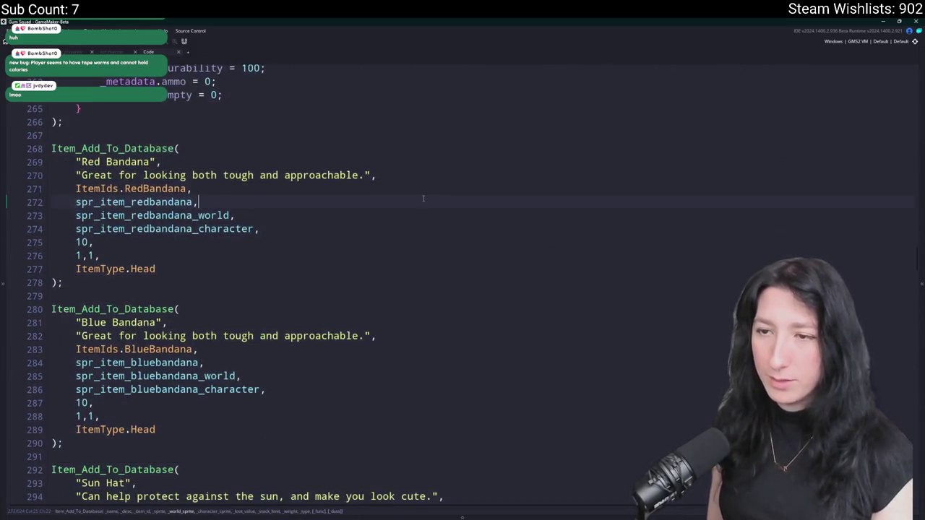
{"action": "key", "text": "ctrl+f"}
{"action": "type", "text": "cake"}
{"action": "left_click", "coordinate": [137, 246]}
{"action": "key", "text": "ctrl+f"}
{"action": "key", "text": "Return"}
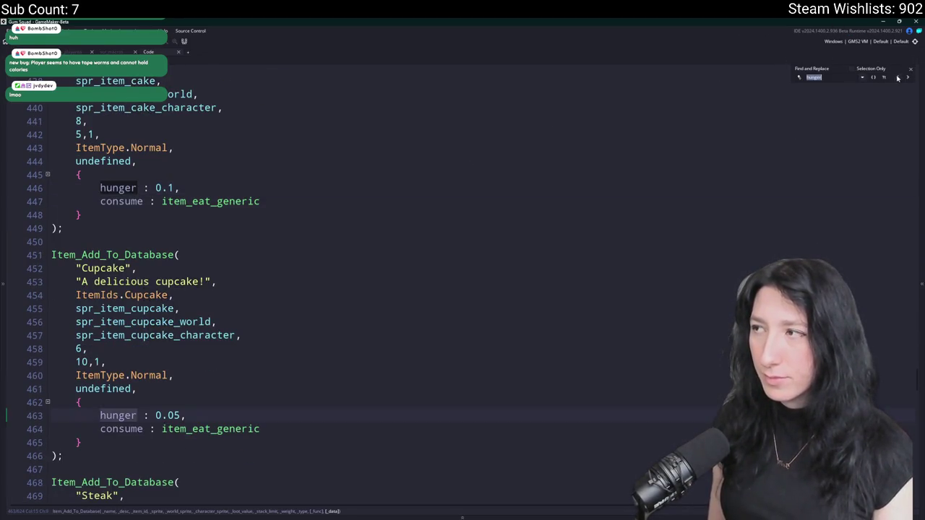
{"action": "left_click", "coordinate": [898, 79]}
{"action": "key", "text": "Escape"}
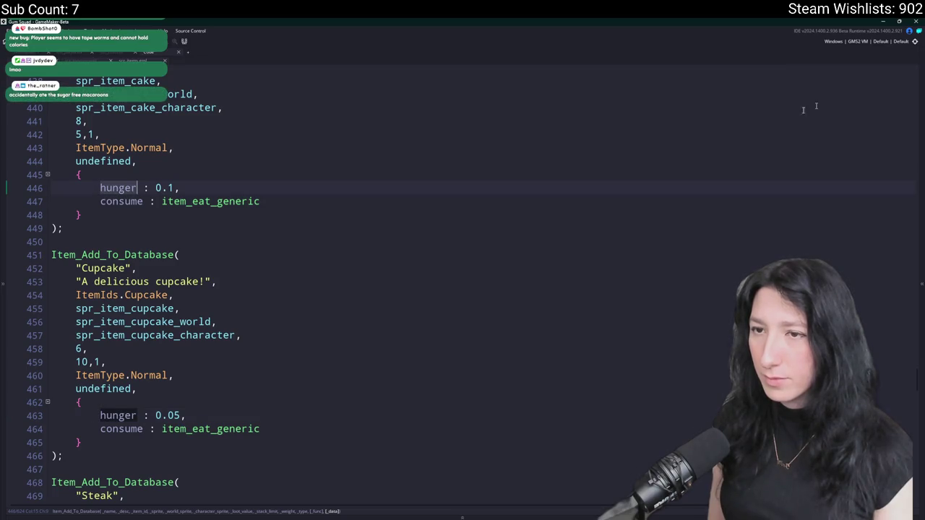
{"action": "key", "text": "ctrl+Tab"}
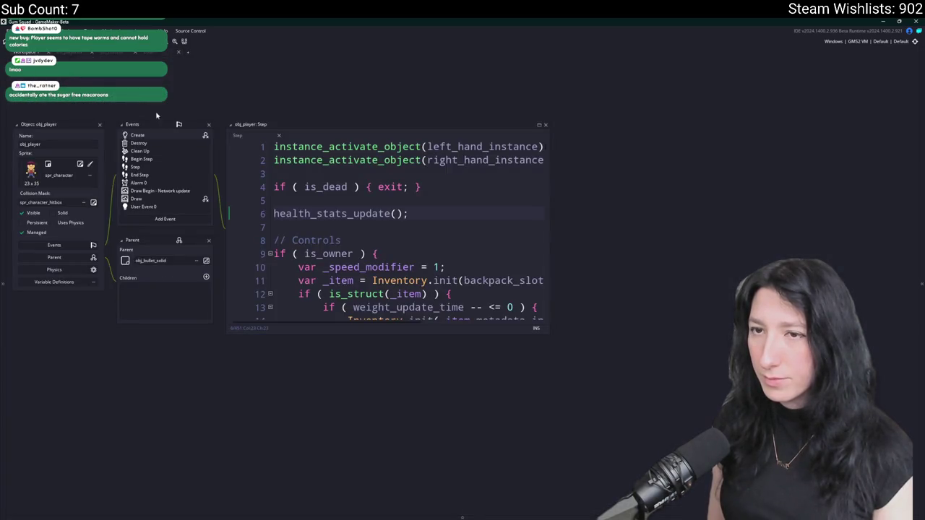
{"action": "key", "text": "ctrl+Tab"}
{"action": "key", "text": "ctrl+f"}
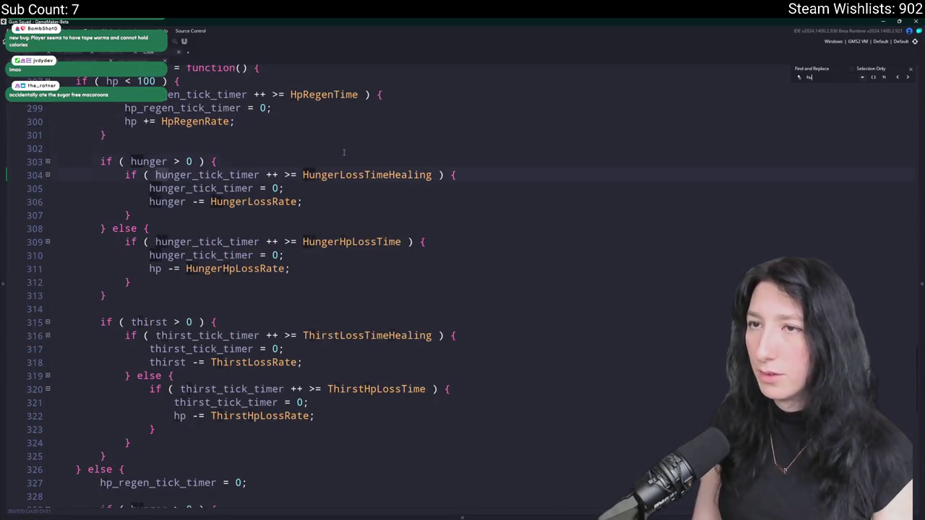
{"action": "scroll", "coordinate": [344, 152], "scroll_direction": "up", "scroll_amount": 20}
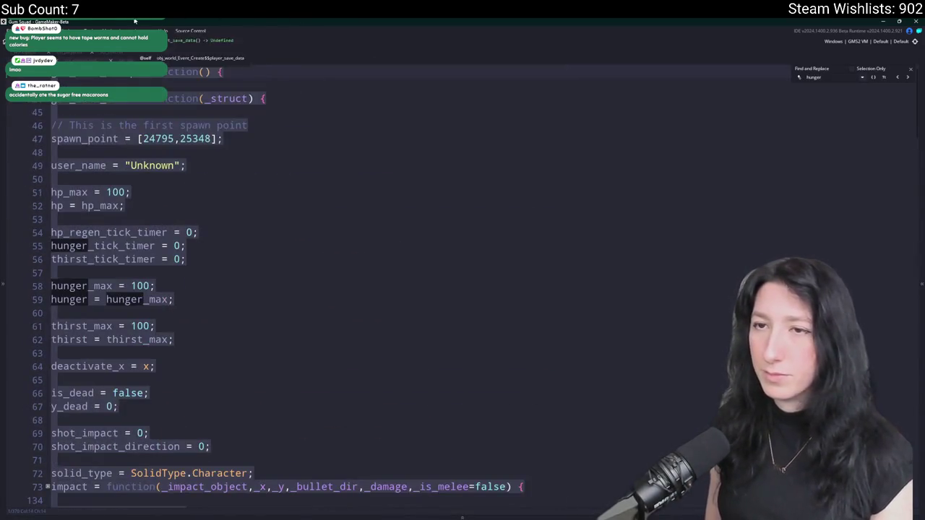
{"action": "left_click", "coordinate": [325, 177]}
{"action": "left_click", "coordinate": [911, 69]}
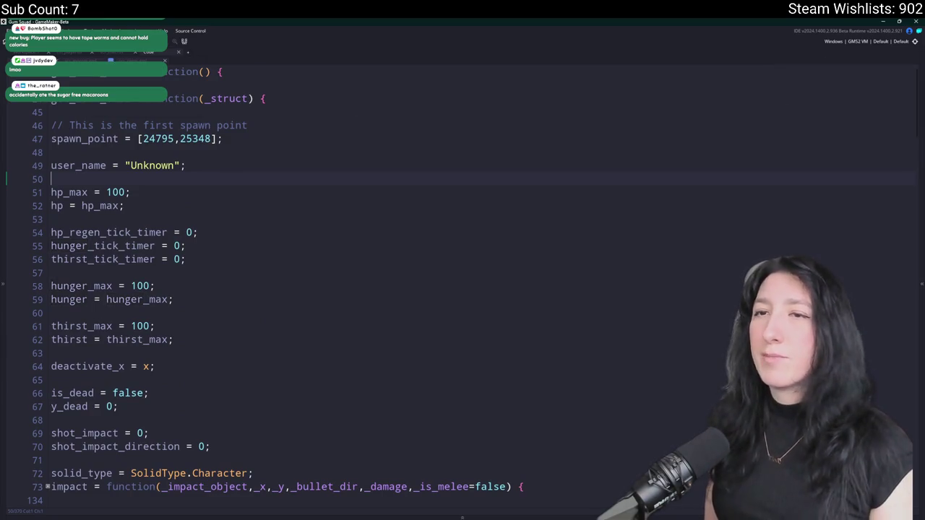
{"action": "key", "text": "ctrl+Tab"}
{"action": "key", "text": "ctrl+Tab"}
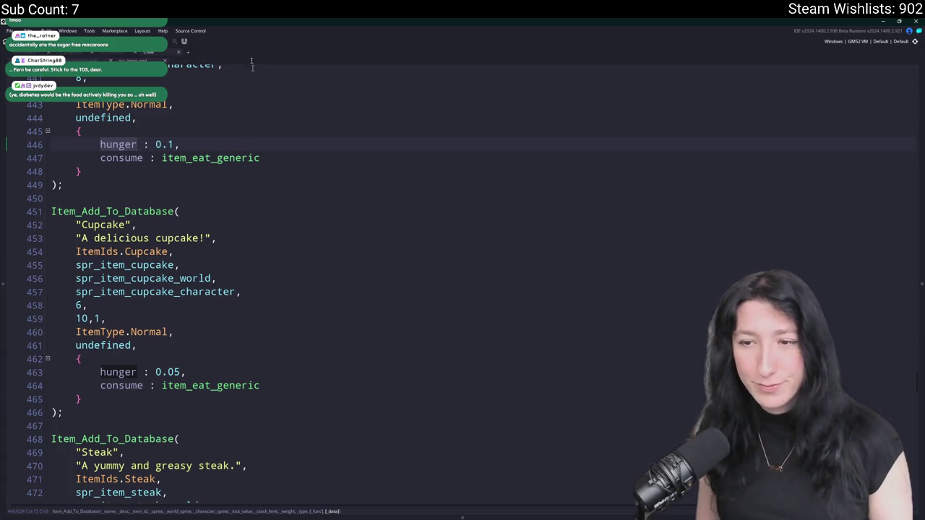
{"action": "scroll", "coordinate": [151, 138], "scroll_direction": "up", "scroll_amount": 3}
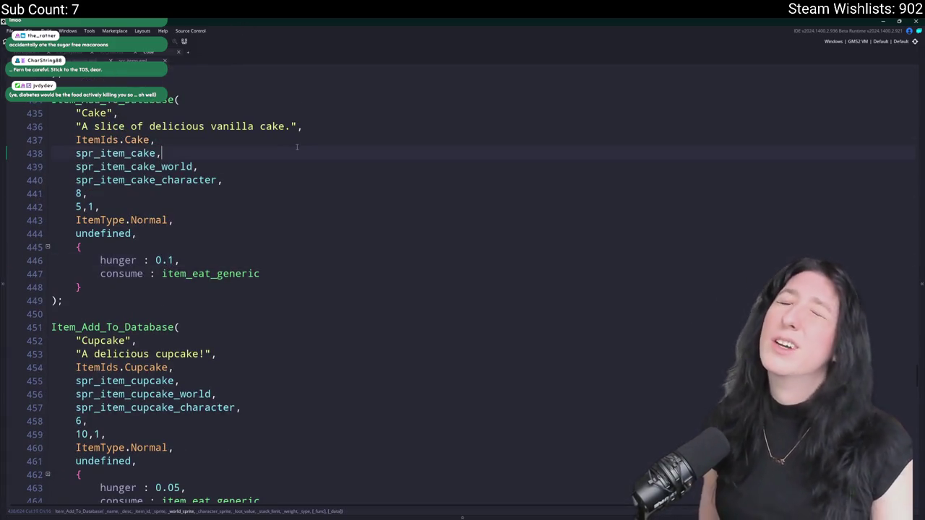
{"action": "key", "text": "ctrl+t"}
{"action": "type", "text": "s"}
{"action": "key", "text": "Escape"}
{"action": "key", "text": "ctrl+f"}
{"action": "key", "text": "Return"}
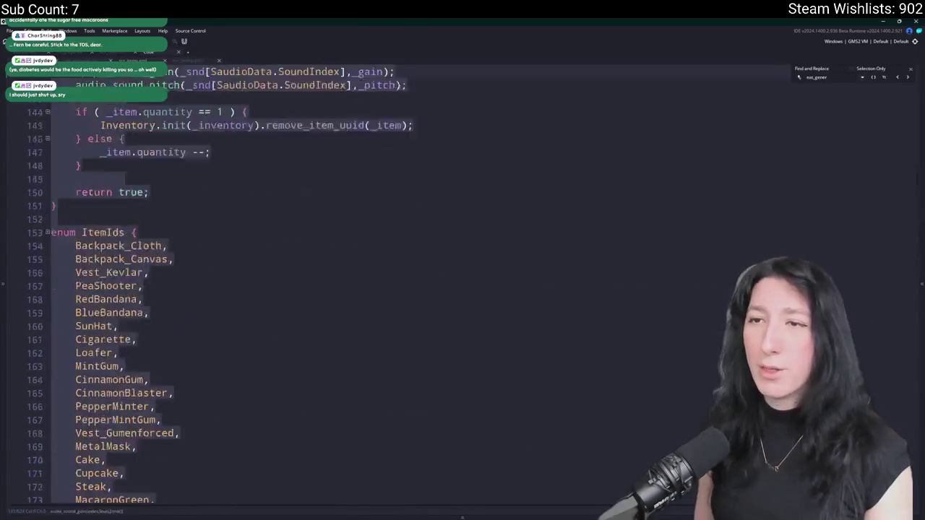
Select the whole item_eat_generic function and duplicate it.
{"action": "scroll", "coordinate": [144, 288], "scroll_direction": "down", "scroll_amount": 2}
{"action": "left_click_drag", "start_coordinate": [58, 405], "coordinate": [50, 128]}
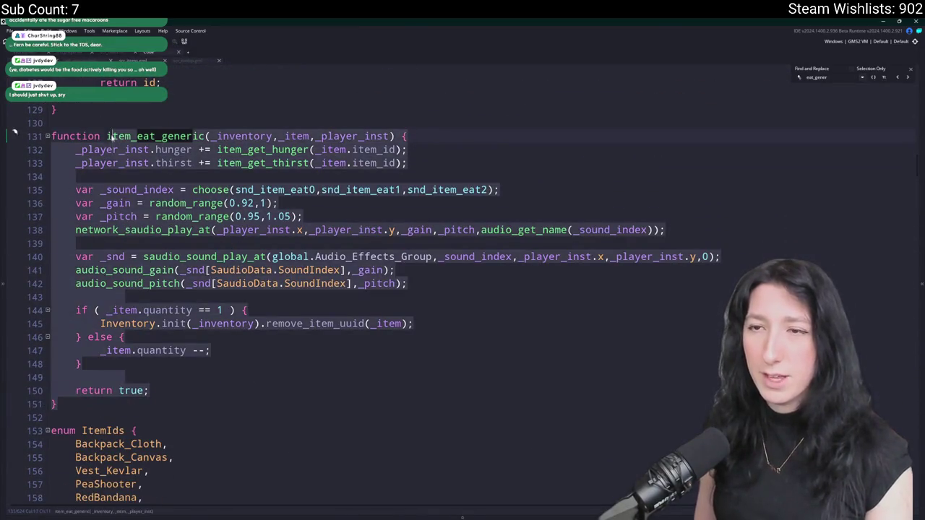
{"action": "key", "text": "ctrl+d"}
{"action": "scroll", "coordinate": [514, 240], "scroll_direction": "up", "scroll_amount": 7}
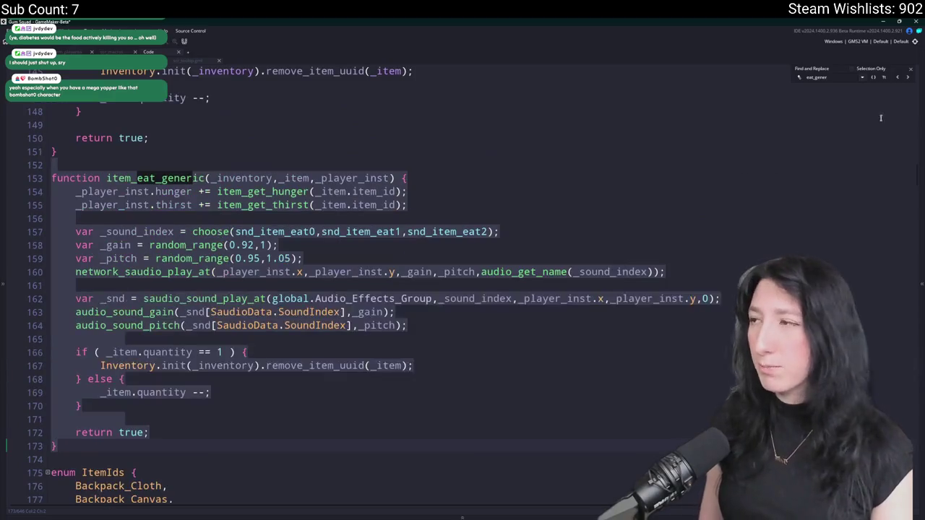
Rename the copied function on line 153 to item_drink_generic.
{"action": "left_click", "coordinate": [911, 71]}
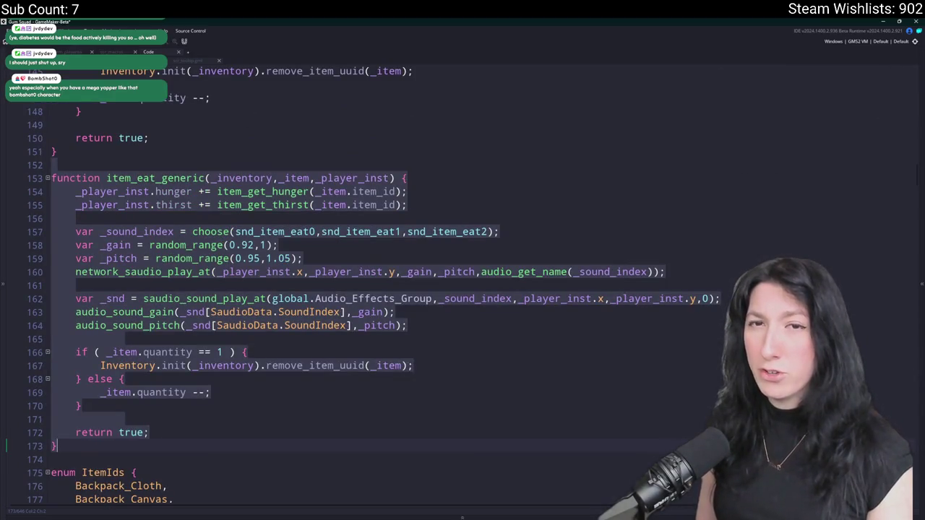
{"action": "left_click", "coordinate": [143, 271]}
{"action": "left_click", "coordinate": [139, 178]}
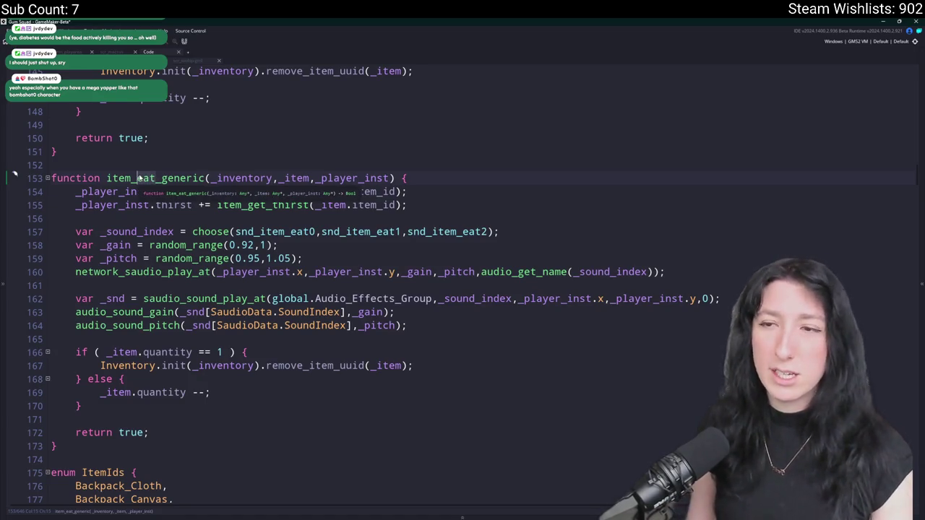
{"action": "key", "text": "Delete"}
{"action": "key", "text": "Delete"}
{"action": "key", "text": "Delete"}
{"action": "type", "text": "drink"}
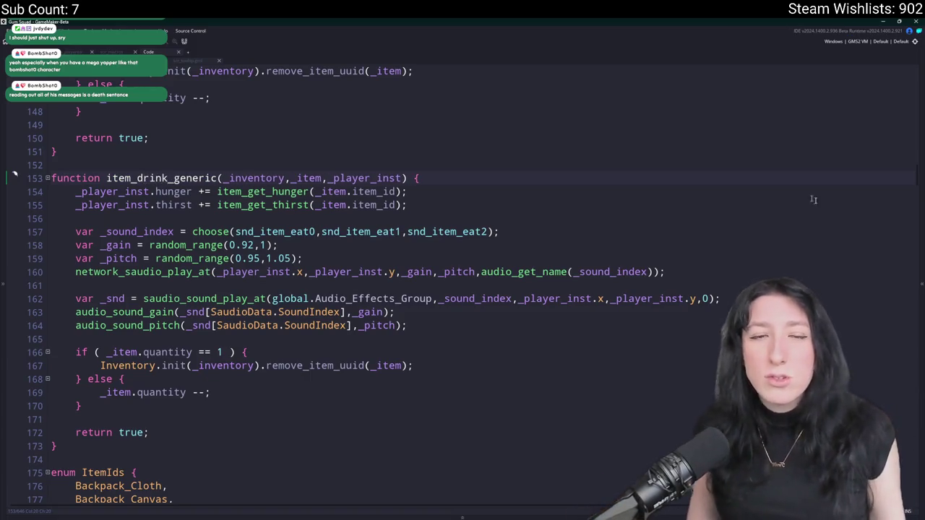
{"action": "key", "text": "super"}
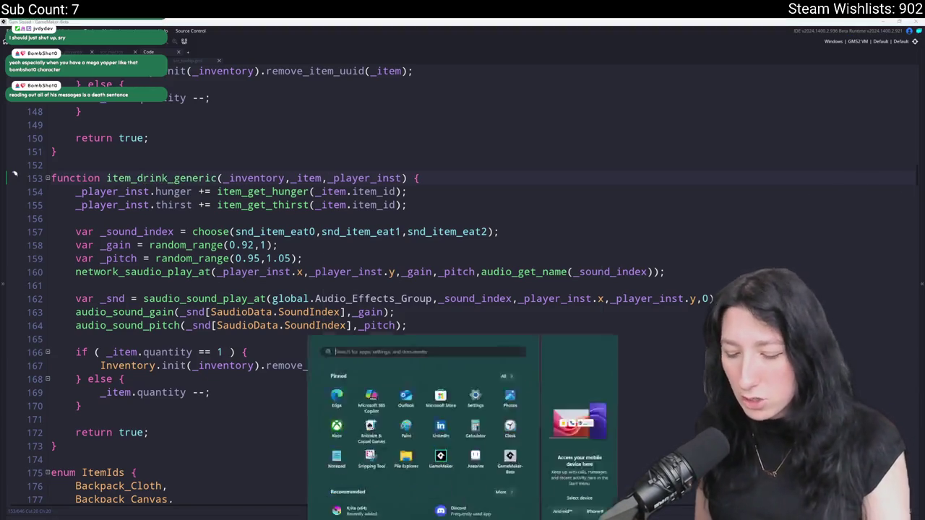
Search 'fl' to launch FL Studio 2025, then search 'sou' to launch Soundly.
{"action": "type", "text": "fl"}
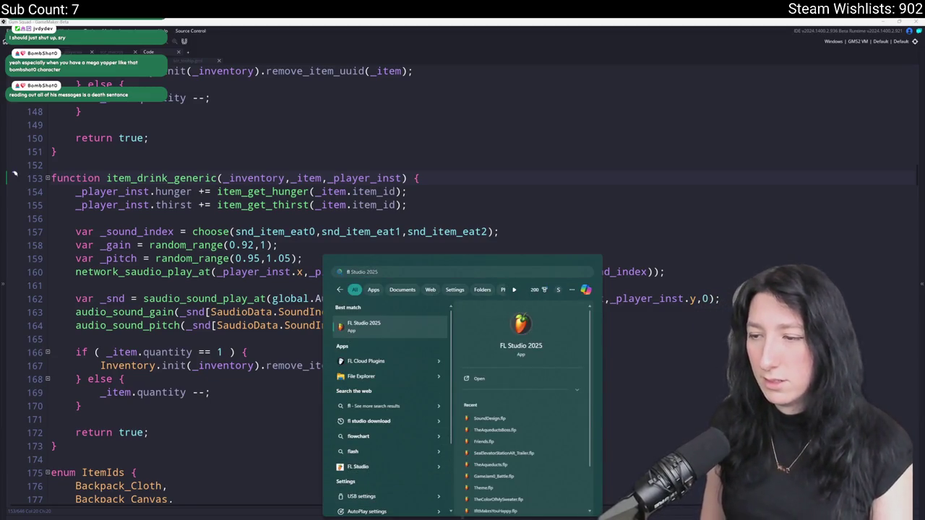
{"action": "key", "text": "Return"}
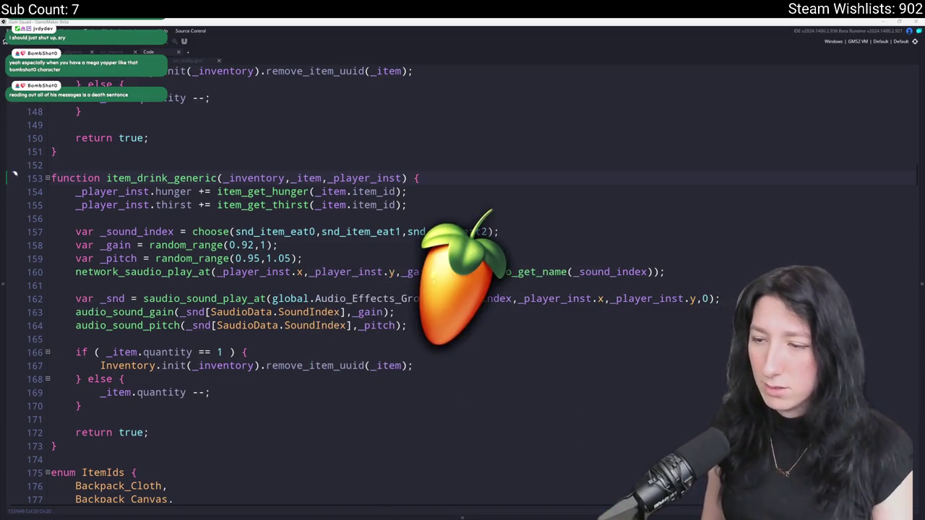
{"action": "type", "text": "sample UWP Apps"}
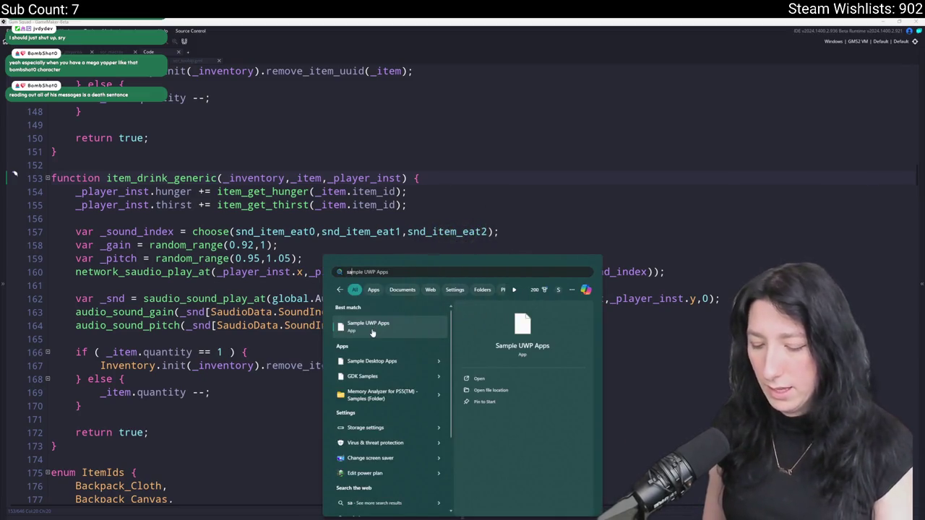
{"action": "key", "text": "BackSpace"}
{"action": "type", "text": "ou"}
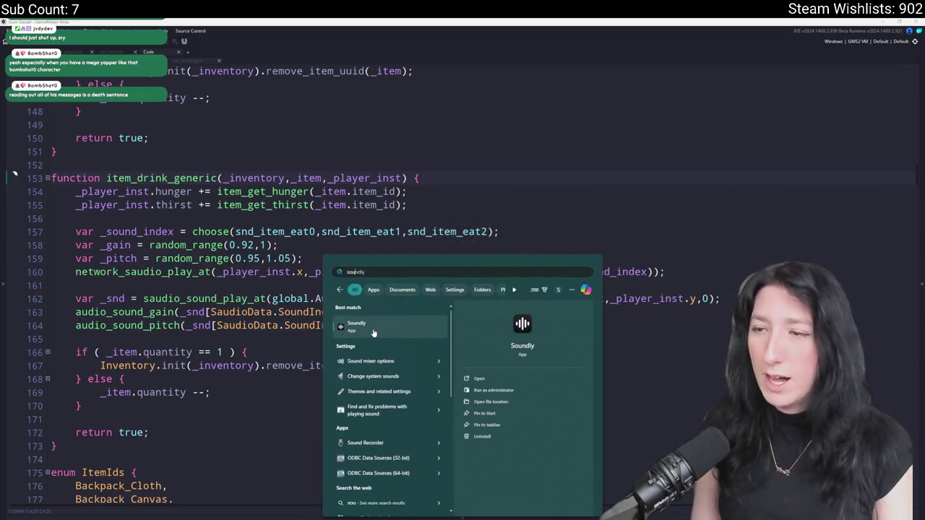
{"action": "left_click", "coordinate": [373, 333]}
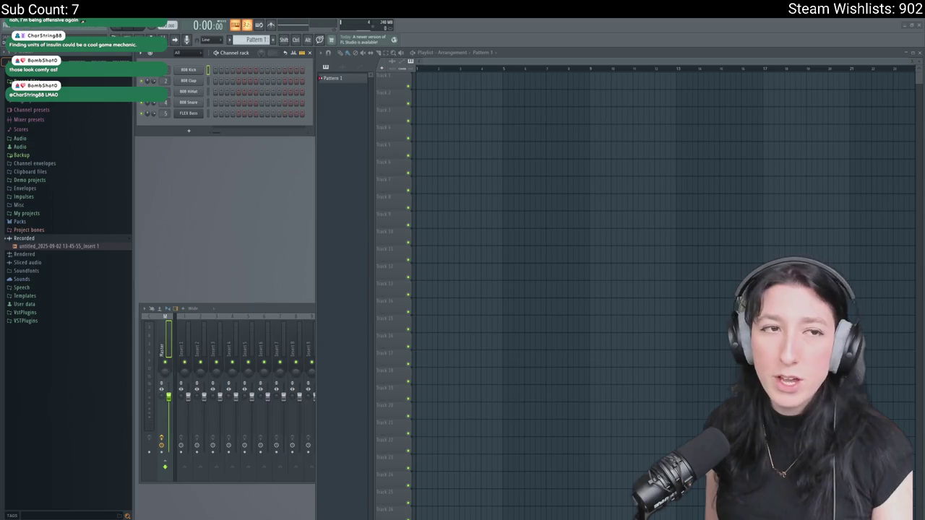
Search Soundly for 'drink' and preview the first result at a higher volume.
{"action": "key", "text": "alt+Tab"}
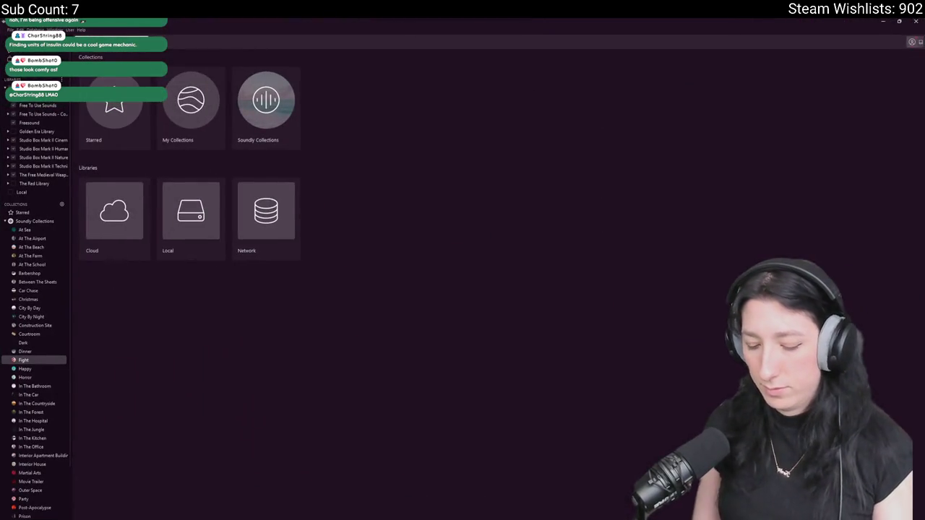
{"action": "type", "text": "drink"}
{"action": "key", "text": "Return"}
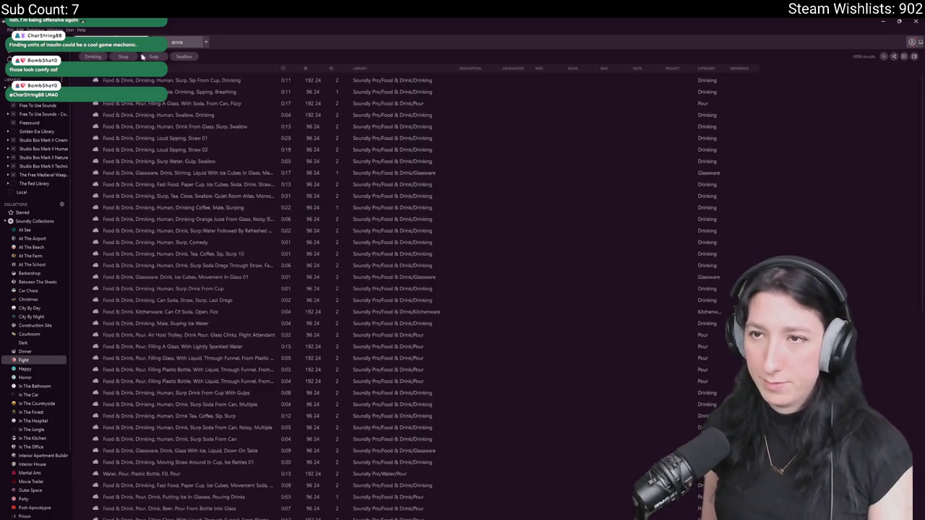
{"action": "key", "text": "Down"}
{"action": "left_click", "coordinate": [461, 511]}
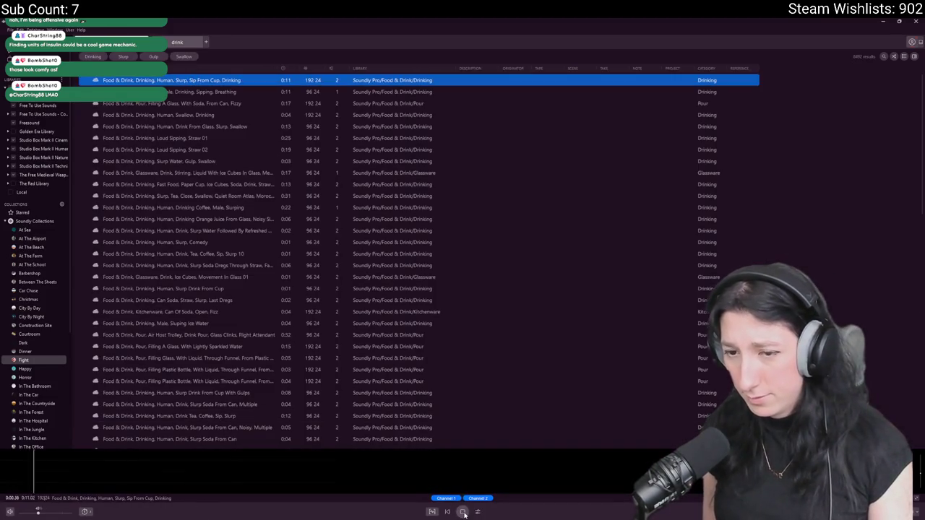
{"action": "left_click_drag", "start_coordinate": [38, 511], "coordinate": [56, 513]}
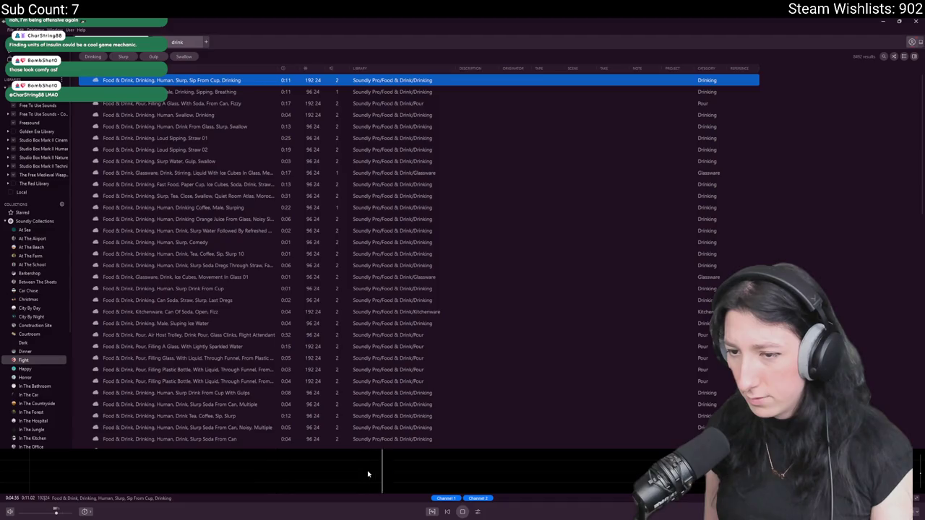
{"action": "key", "text": "space"}
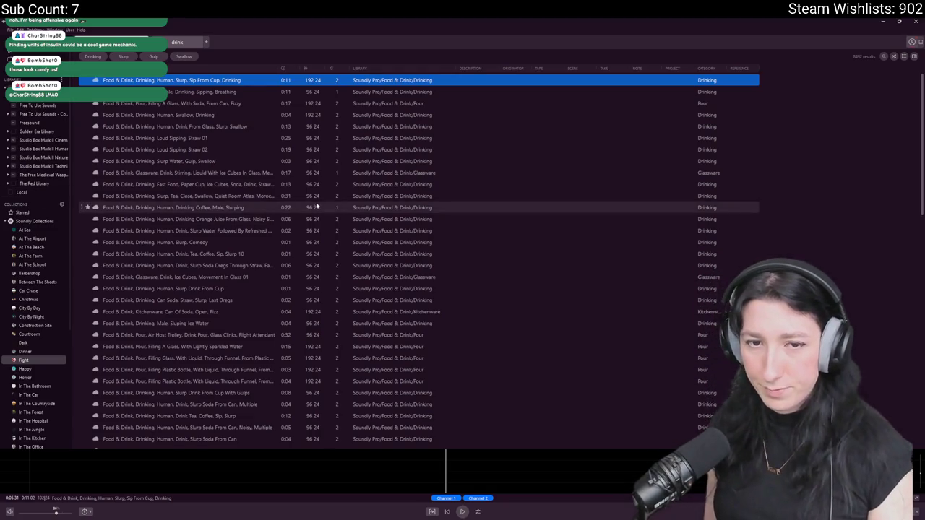
Mark a short slurp in the Drinking Orange Juice clip and drag it to FL Studio Track 1.
{"action": "left_click", "coordinate": [304, 224]}
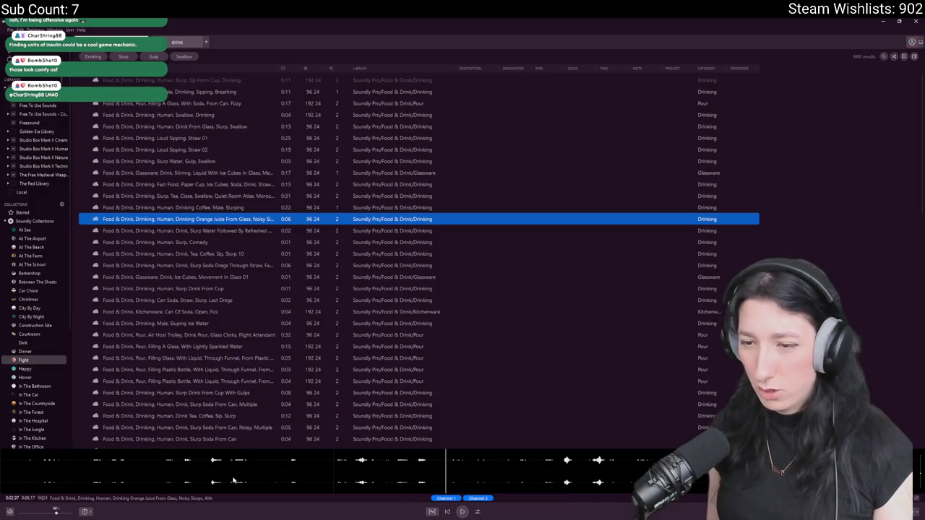
{"action": "left_click", "coordinate": [209, 470]}
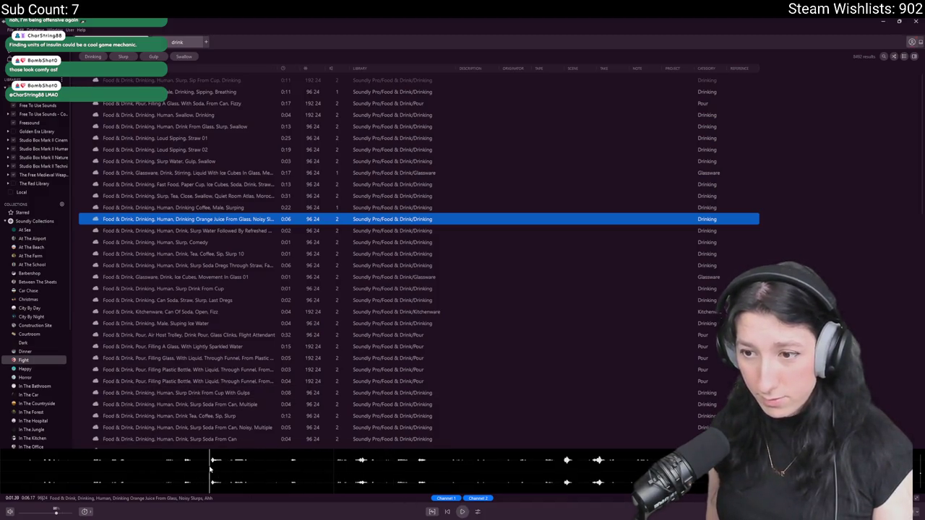
{"action": "left_click", "coordinate": [209, 471]}
{"action": "left_click", "coordinate": [210, 470]}
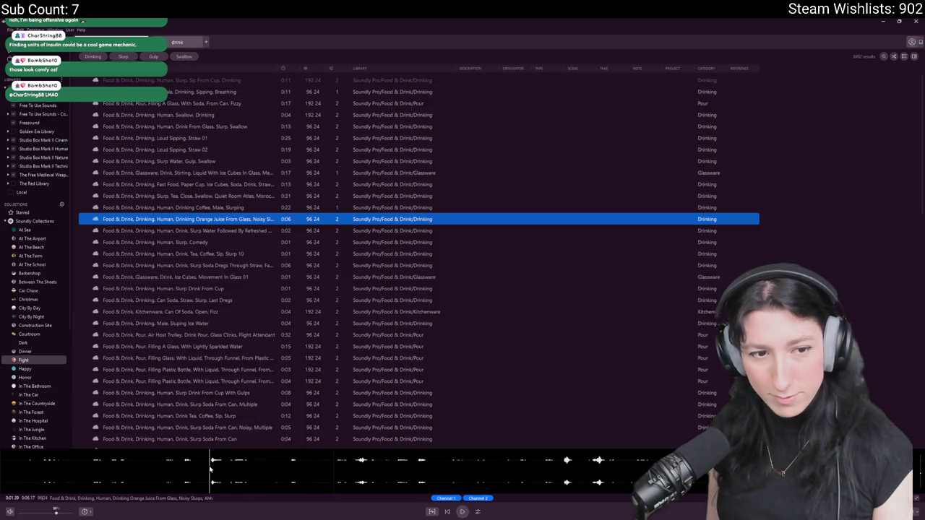
{"action": "left_click", "coordinate": [210, 470]}
{"action": "left_click_drag", "start_coordinate": [210, 471], "coordinate": [274, 461]}
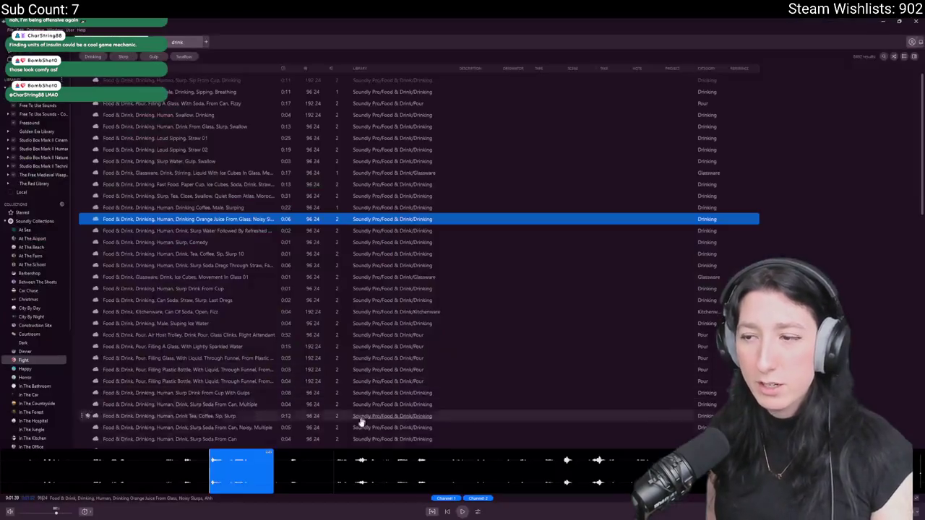
{"action": "left_click_drag", "start_coordinate": [241, 471], "coordinate": [430, 81]}
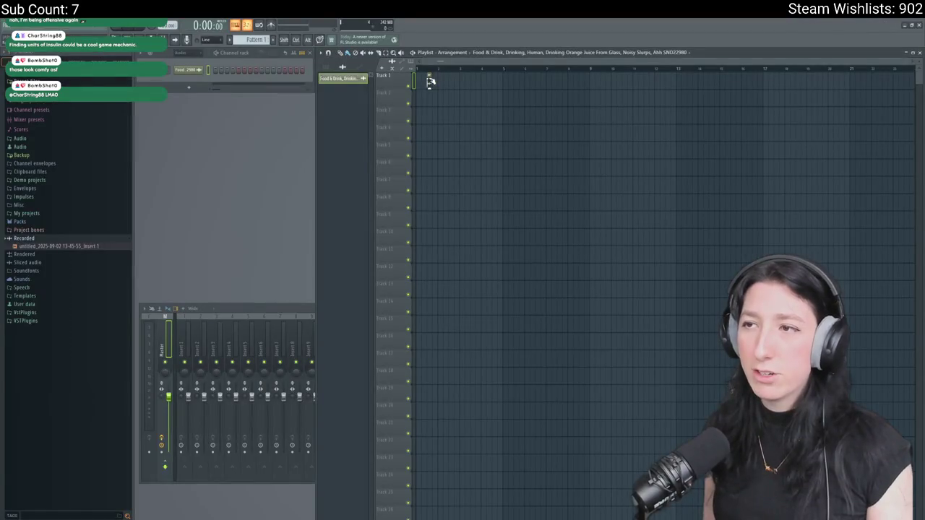
Move the orange juice clip to the playlist start and replay its preview in Soundly.
{"action": "scroll", "coordinate": [430, 81], "scroll_direction": "up", "scroll_amount": 5, "text": "ctrl"}
{"action": "left_click_drag", "start_coordinate": [468, 81], "coordinate": [430, 81]}
{"action": "key", "text": "alt+Tab"}
{"action": "left_click", "coordinate": [565, 471]}
{"action": "left_click", "coordinate": [586, 468]}
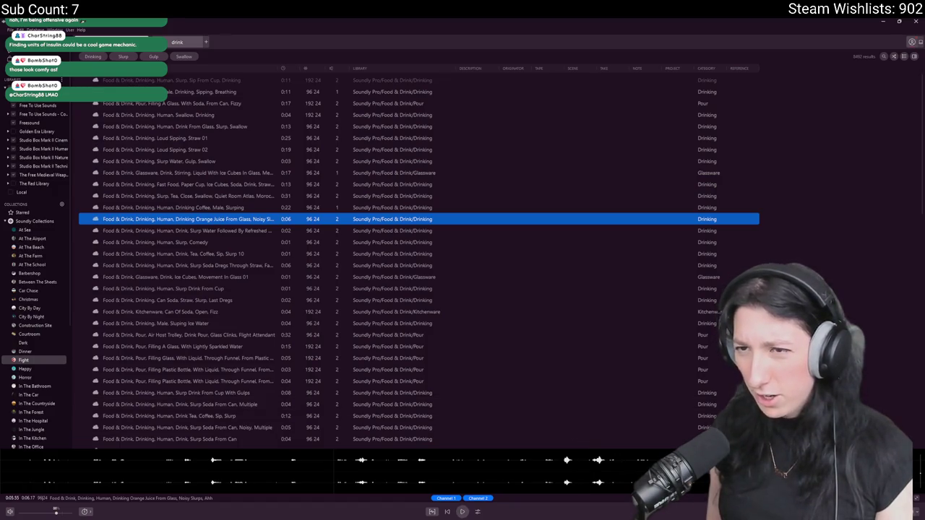
{"action": "key", "text": "space"}
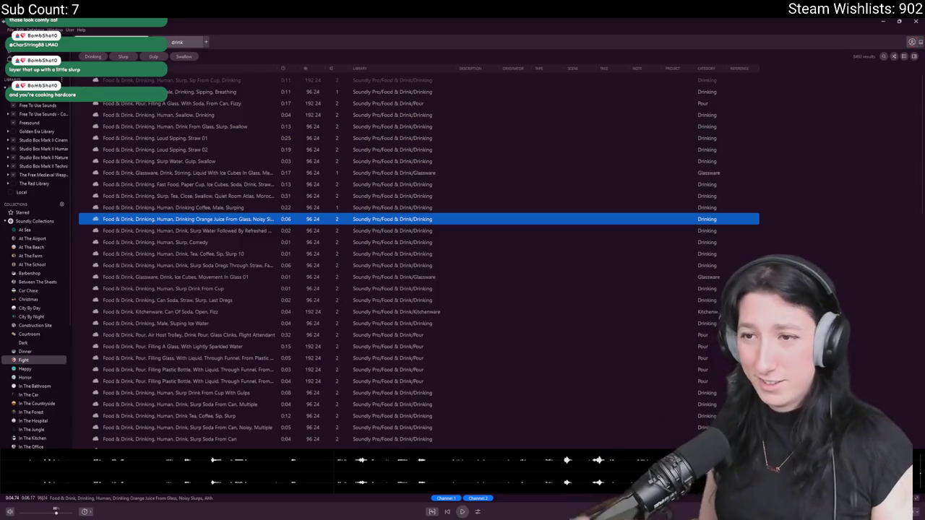
Audition the Tea, Coffee slurp and Can Of Soda sounds, then pick Slurp Drink From Cup.
{"action": "left_click", "coordinate": [199, 254]}
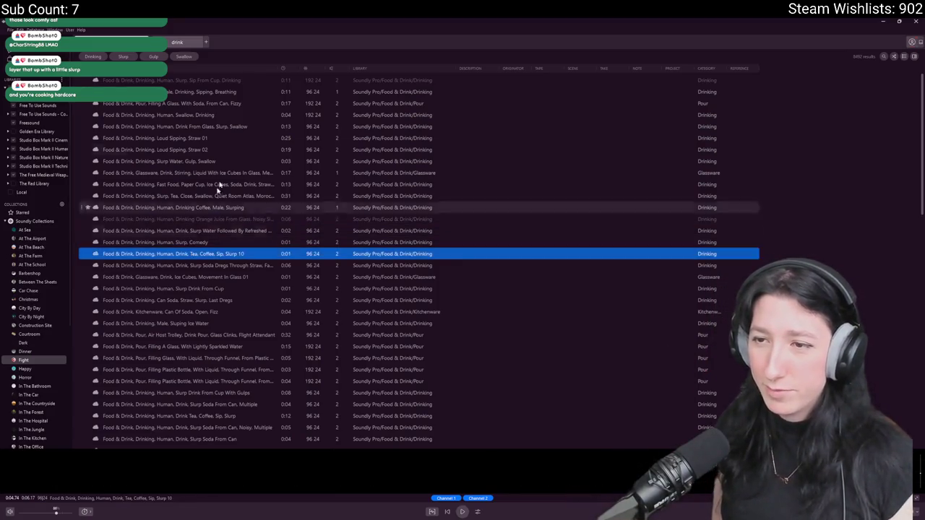
{"action": "key", "text": "space"}
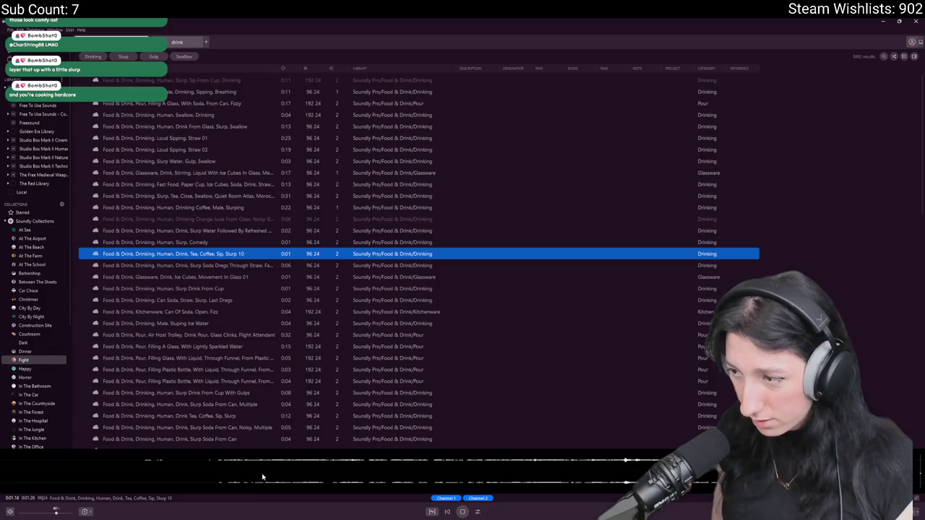
{"action": "left_click", "coordinate": [207, 311]}
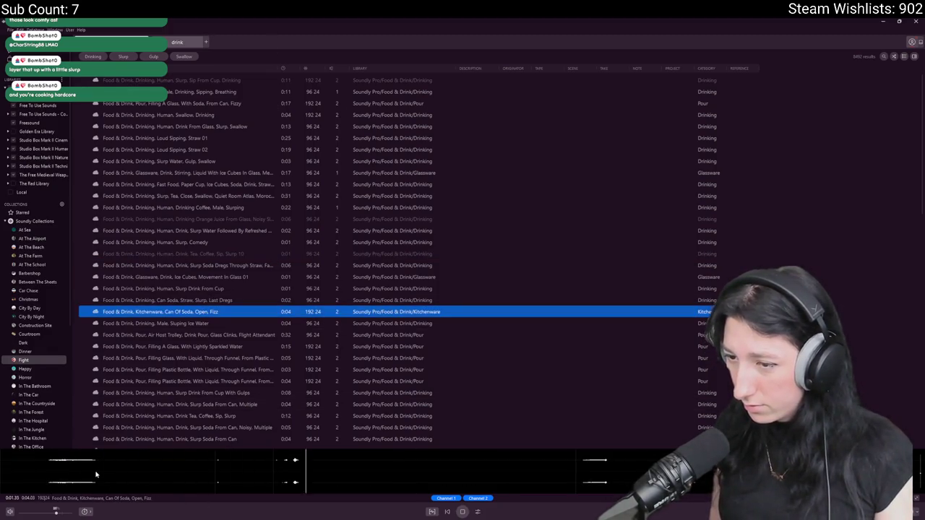
{"action": "key", "text": "space"}
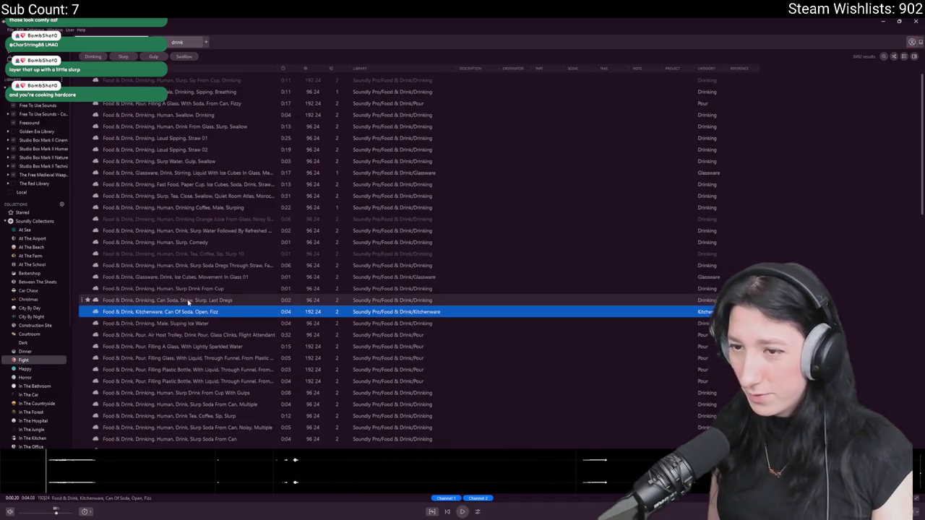
{"action": "left_click", "coordinate": [195, 289]}
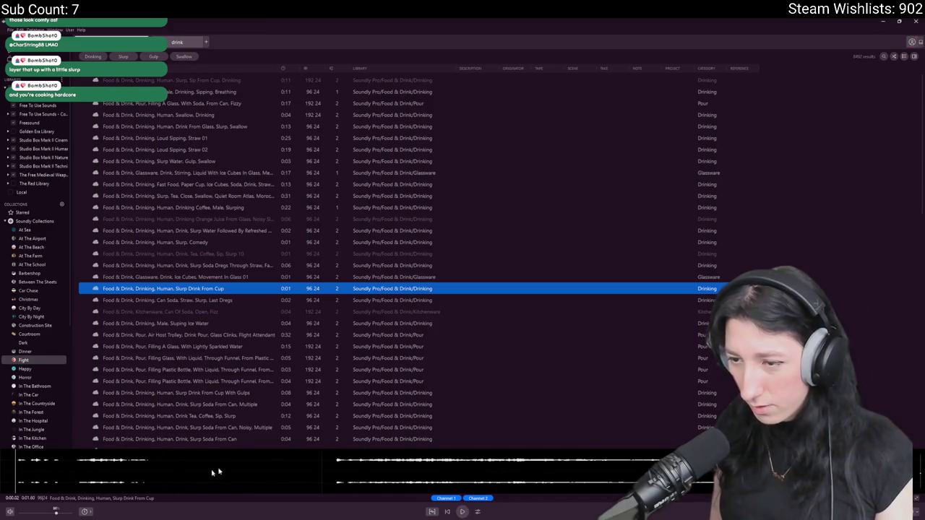
{"action": "mouse_move", "coordinate": [313, 474]}
{"action": "left_mouse_down"}
{"action": "mouse_move", "coordinate": [44, 477]}
{"action": "mouse_move", "coordinate": [9, 474]}
{"action": "mouse_move", "coordinate": [2, 460]}
{"action": "mouse_move", "coordinate": [318, 471]}
{"action": "mouse_move", "coordinate": [471, 119]}
{"action": "mouse_move", "coordinate": [479, 121]}
{"action": "mouse_move", "coordinate": [431, 89]}
{"action": "left_mouse_up"}
{"action": "left_click", "coordinate": [2, 460]}
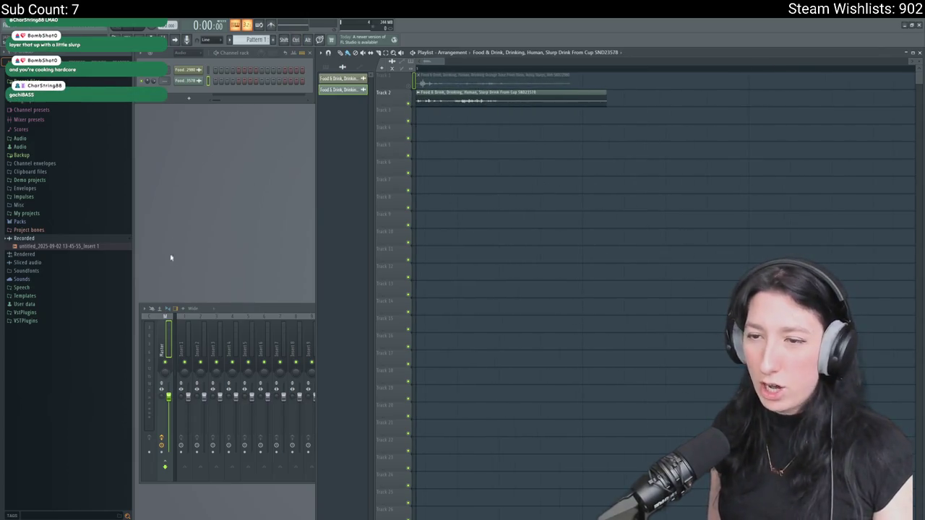
Add Fruity Parametric EQ 2 to the mixer's Master channel.
{"action": "left_click", "coordinate": [172, 338]}
{"action": "left_click", "coordinate": [867, 335]}
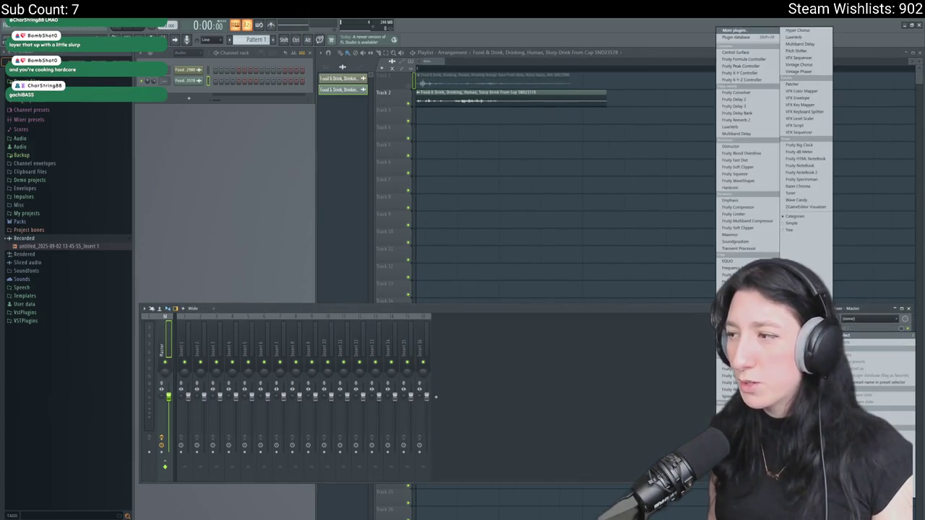
{"action": "left_click", "coordinate": [737, 288]}
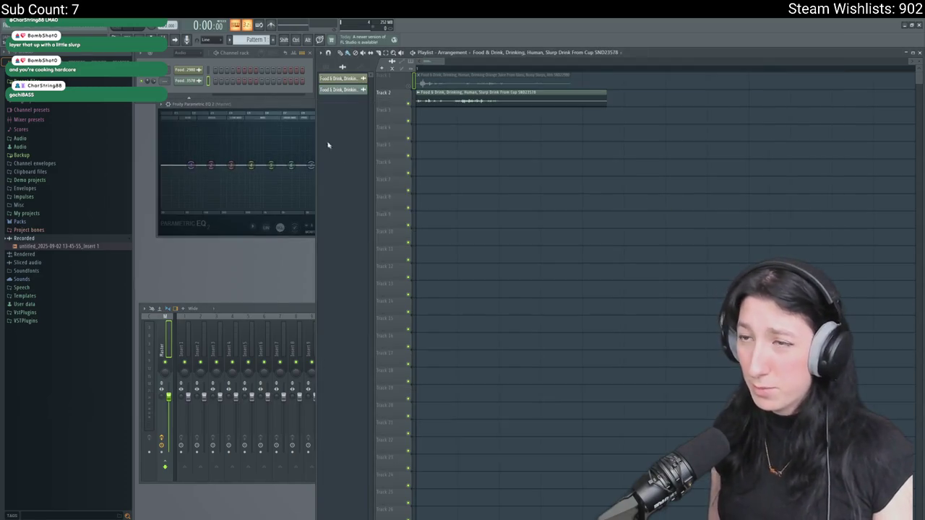
{"action": "left_click_drag", "start_coordinate": [290, 106], "coordinate": [648, 194]}
{"action": "key", "text": "Escape"}
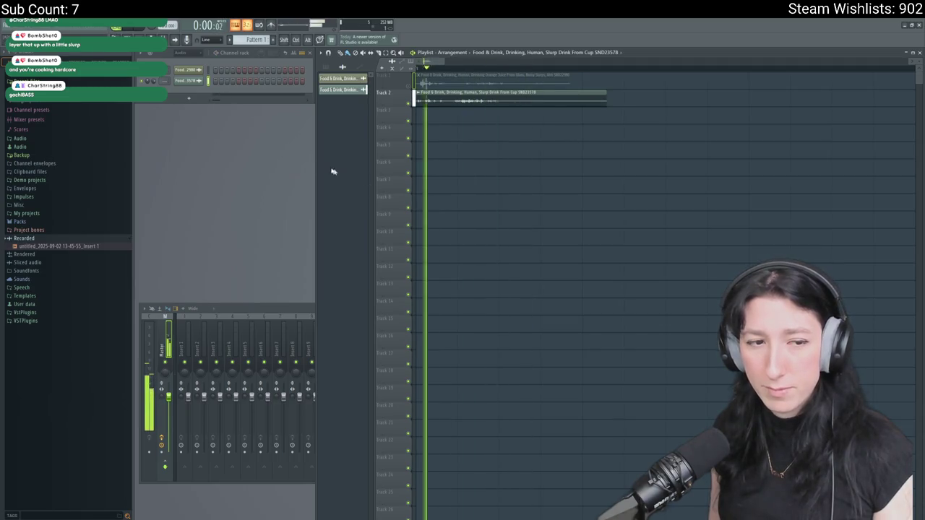
Check the audio settings and keep the current audio output device.
{"action": "left_click", "coordinate": [83, 30]}
{"action": "left_click", "coordinate": [87, 48]}
{"action": "left_click", "coordinate": [423, 150]}
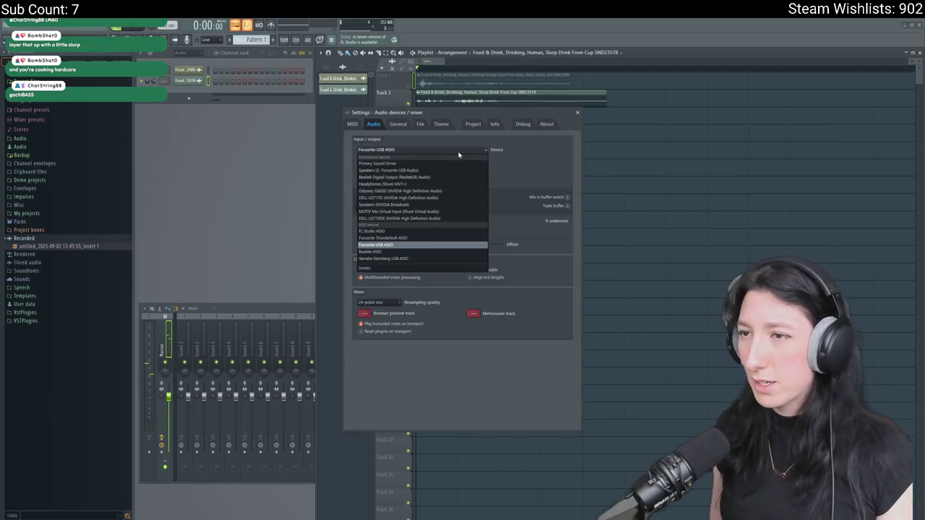
{"action": "left_click", "coordinate": [422, 172]}
{"action": "left_click", "coordinate": [577, 114]}
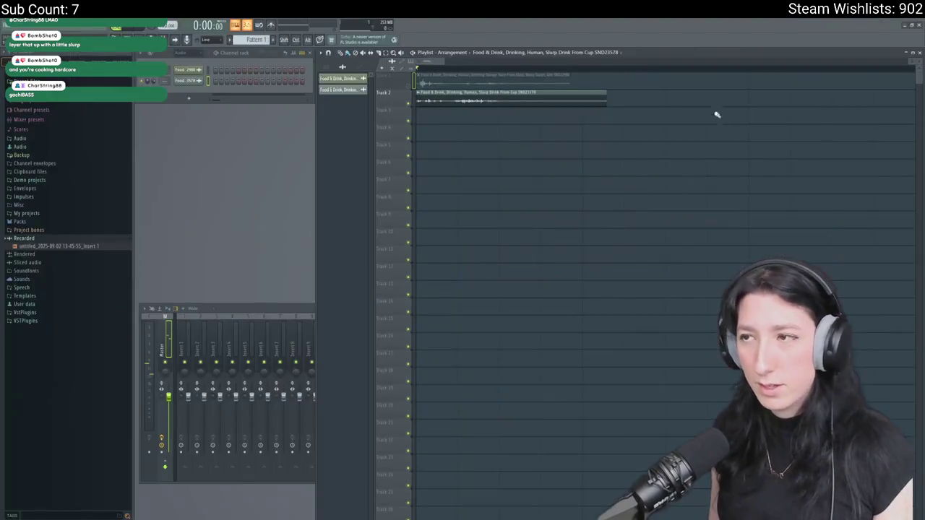
While the drink sound plays, cut its highs and boost its low-mids in Parametric EQ 2.
{"action": "double_click", "coordinate": [288, 311]}
{"action": "left_click", "coordinate": [851, 329]}
{"action": "left_click_drag", "start_coordinate": [654, 190], "coordinate": [311, 143]}
{"action": "left_click", "coordinate": [638, 233]}
{"action": "key", "text": "space"}
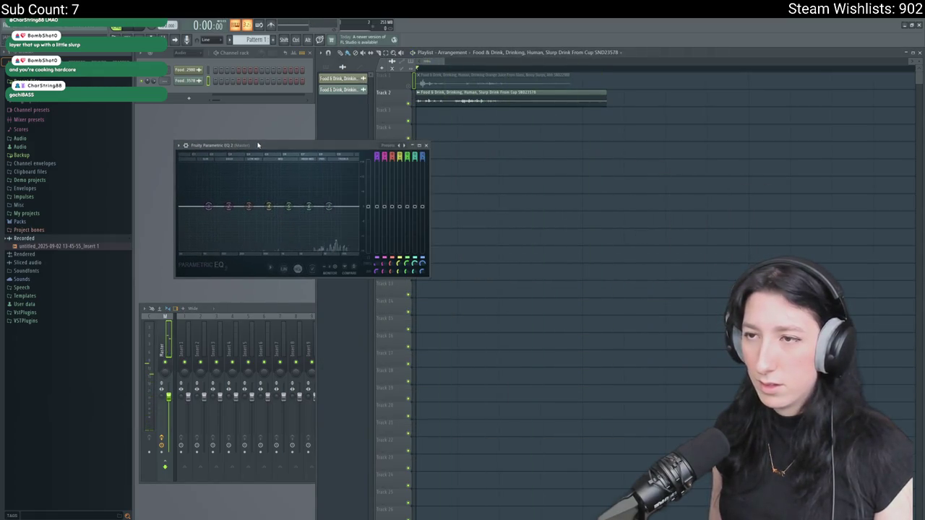
{"action": "mouse_move", "coordinate": [329, 212]}
{"action": "left_mouse_down"}
{"action": "mouse_move", "coordinate": [326, 197]}
{"action": "mouse_move", "coordinate": [322, 224]}
{"action": "mouse_move", "coordinate": [321, 208]}
{"action": "left_mouse_up"}
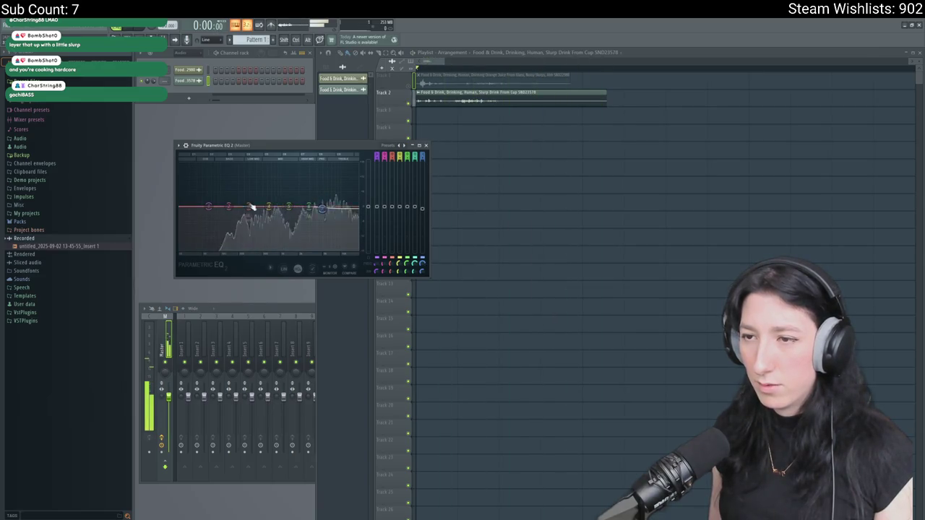
{"action": "mouse_move", "coordinate": [229, 206]}
{"action": "left_mouse_down"}
{"action": "mouse_move", "coordinate": [229, 182]}
{"action": "mouse_move", "coordinate": [243, 163]}
{"action": "mouse_move", "coordinate": [252, 203]}
{"action": "mouse_move", "coordinate": [288, 191]}
{"action": "left_mouse_up"}
{"action": "key", "text": "space"}
Replay the drink sound several times to compare the EQ result, then start an OGG export.
{"action": "left_click", "coordinate": [643, 257]}
{"action": "key", "text": "space"}
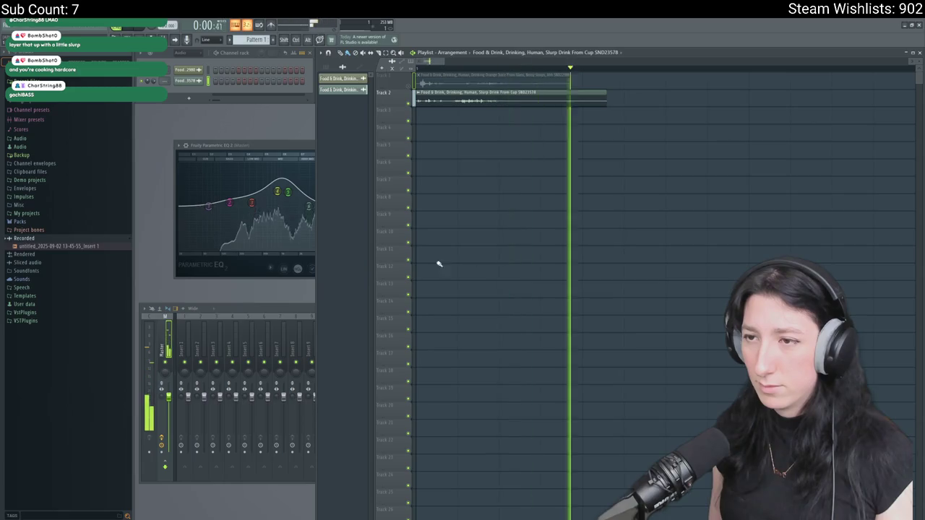
{"action": "key", "text": "space"}
{"action": "left_click", "coordinate": [568, 168]}
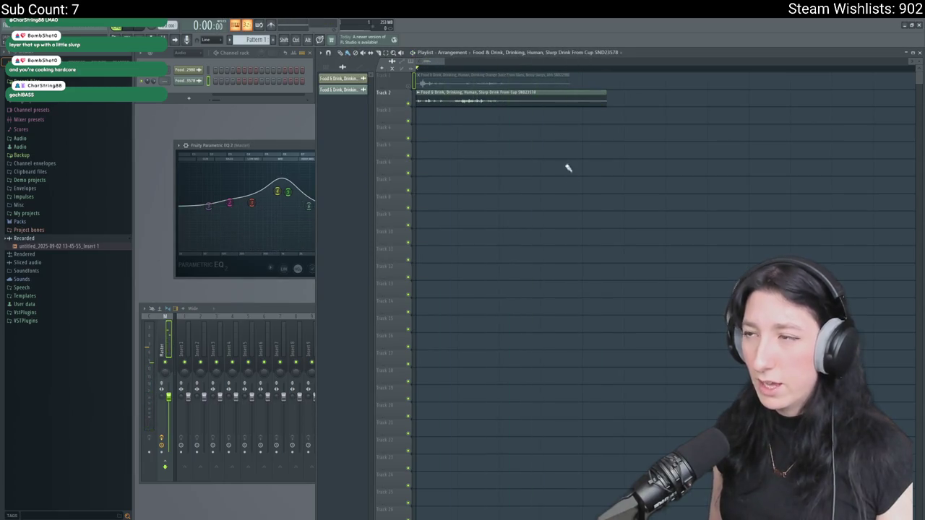
{"action": "key", "text": "space"}
{"action": "key", "text": "space"}
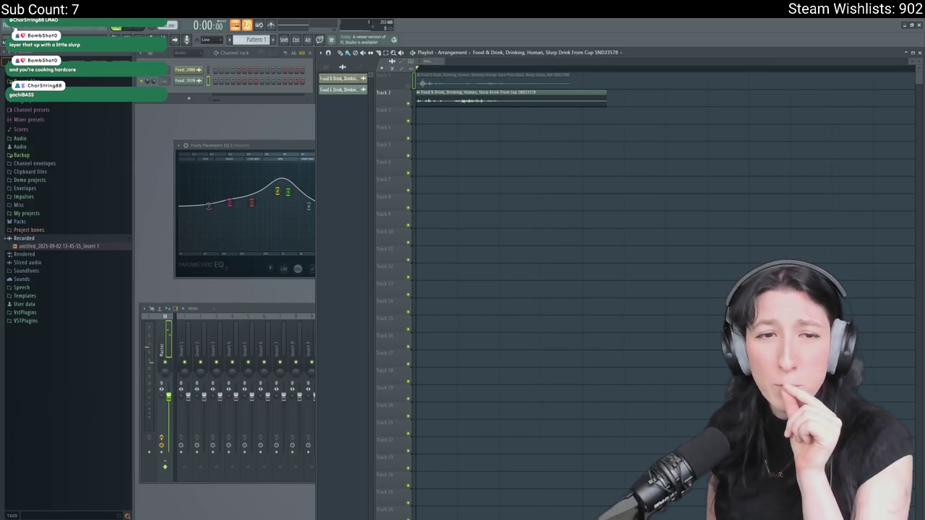
{"action": "left_click", "coordinate": [168, 370]}
{"action": "key", "text": "space"}
{"action": "key", "text": "space"}
{"action": "key", "text": "space"}
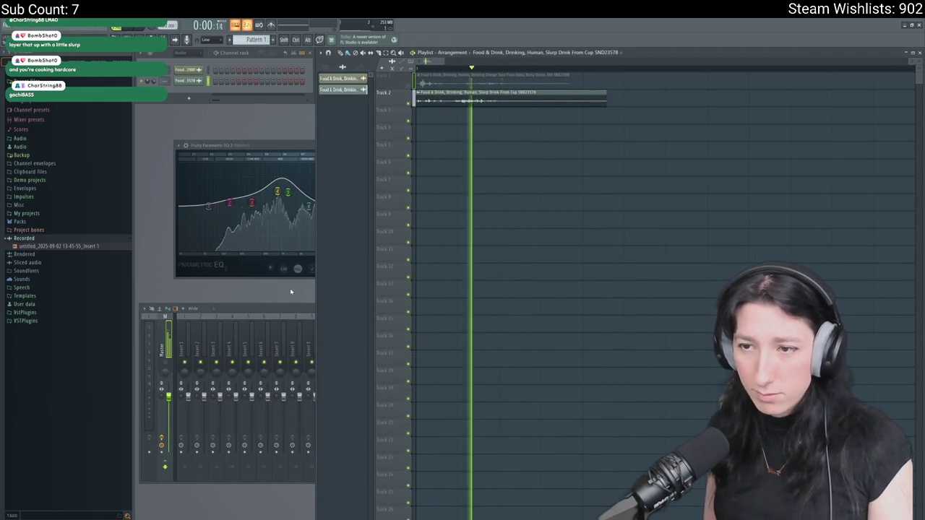
{"action": "key", "text": "space"}
{"action": "left_click", "coordinate": [169, 368]}
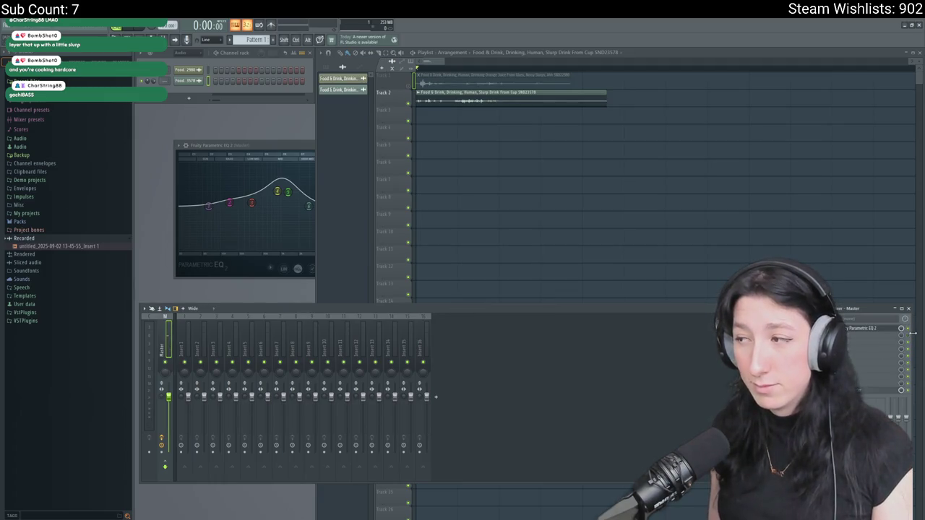
{"action": "left_click", "coordinate": [739, 219]}
{"action": "key", "text": "space"}
{"action": "key", "text": "space"}
{"action": "left_click", "coordinate": [245, 313]}
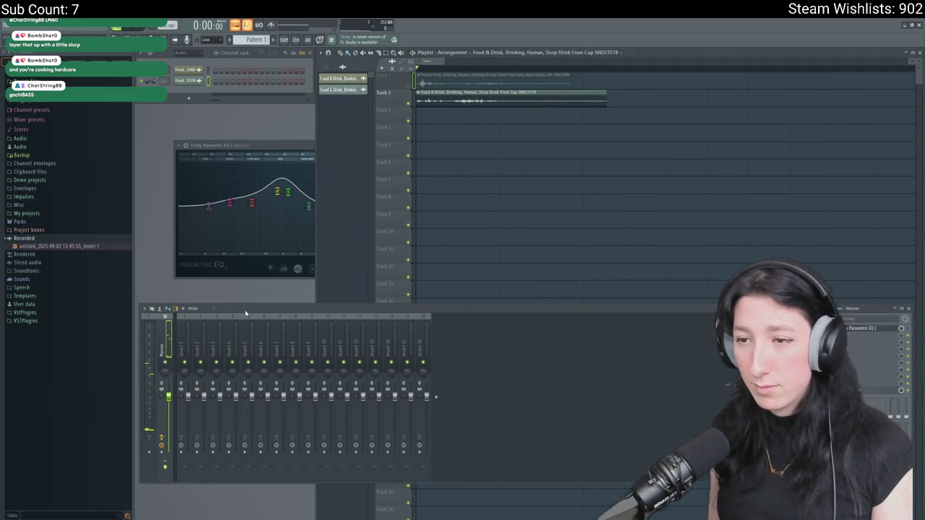
{"action": "left_click", "coordinate": [675, 201]}
{"action": "key", "text": "space"}
{"action": "key", "text": "space"}
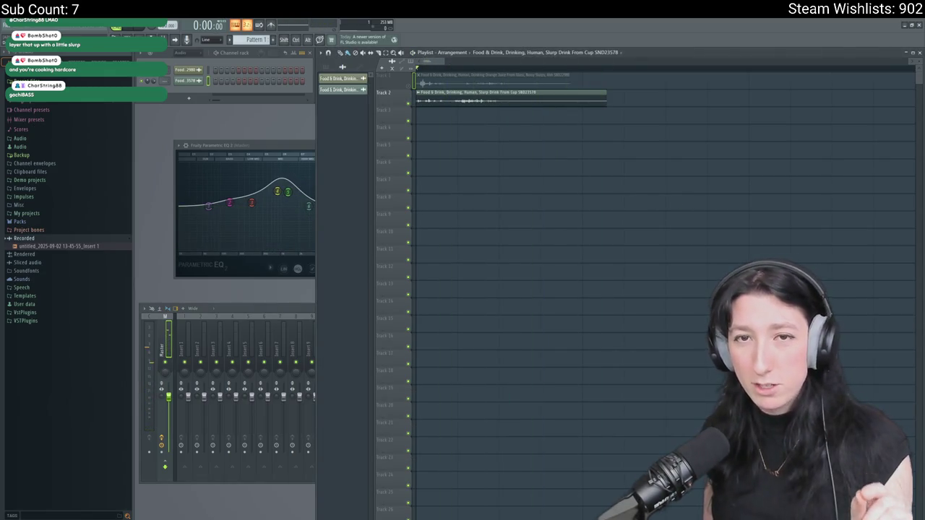
{"action": "key", "text": "ctrl+r"}
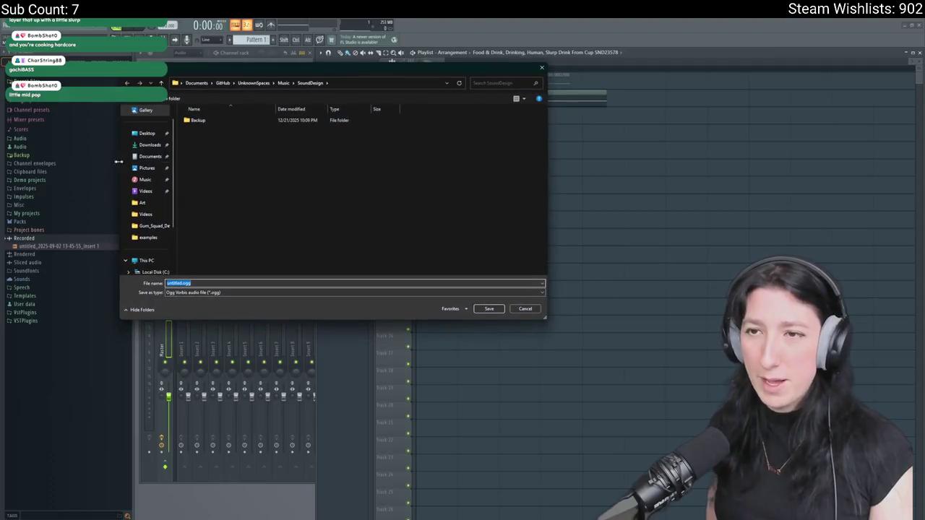
Render Drink0.ogg to the Desktop, then leave only Track 1 audible.
{"action": "left_click", "coordinate": [147, 132]}
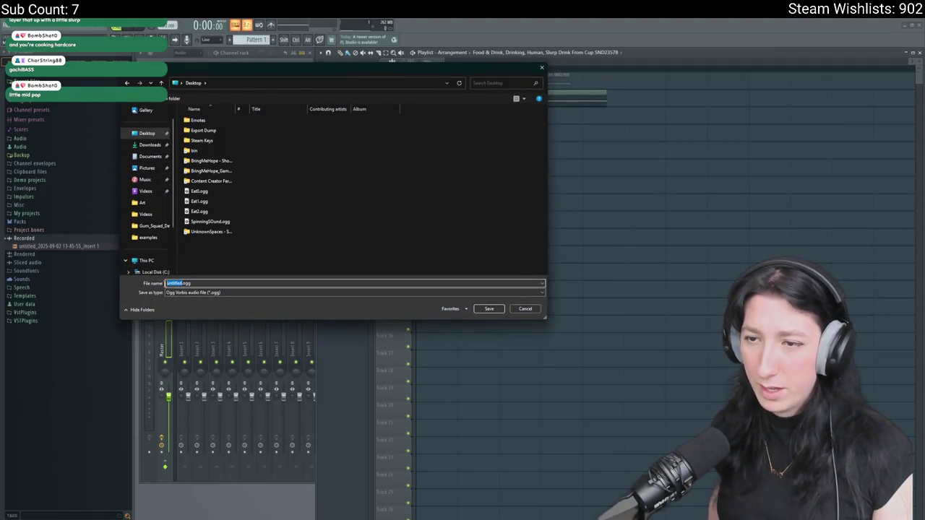
{"action": "type", "text": "Drink"}
{"action": "key", "text": "Return"}
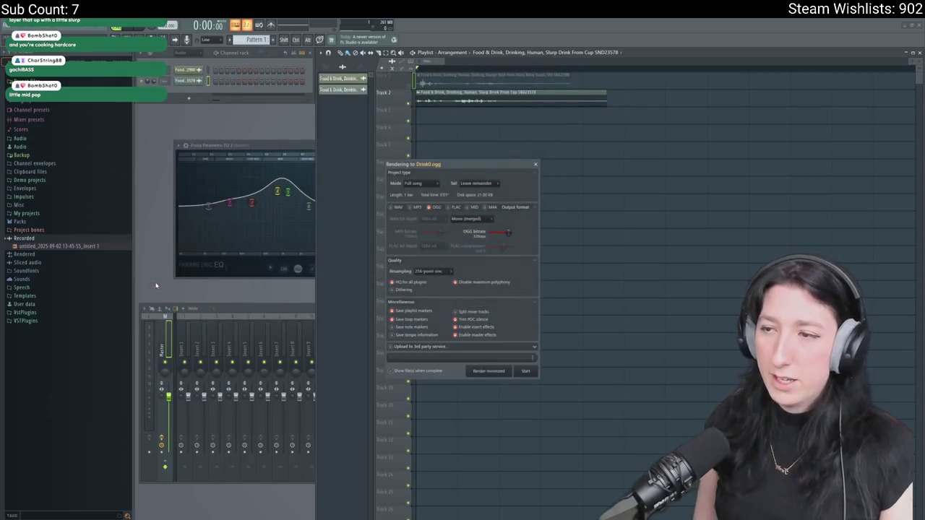
{"action": "left_click", "coordinate": [408, 84], "text": "ctrl"}
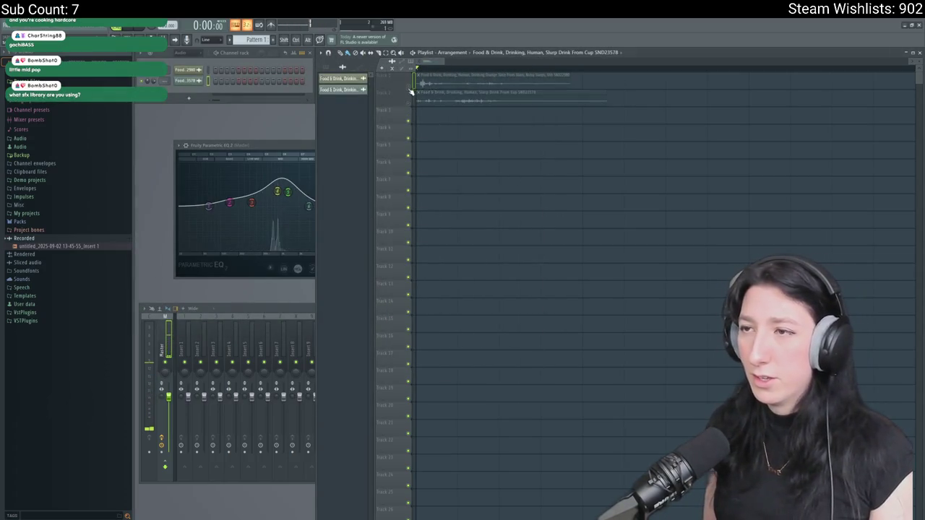
{"action": "key", "text": "space"}
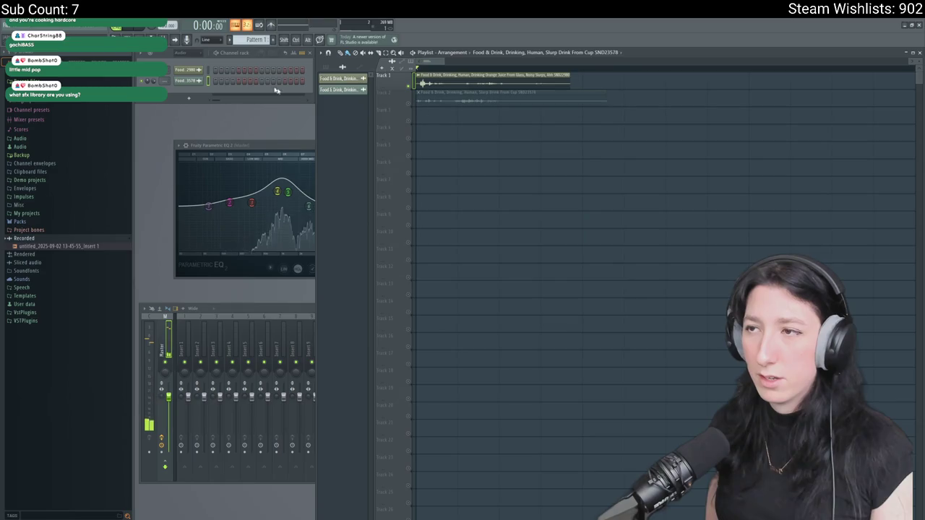
Export Track 1 alone as Drink1.ogg on the Desktop and remove the drink clips.
{"action": "left_click", "coordinate": [16, 29]}
{"action": "mouse_move", "coordinate": [44, 102]}
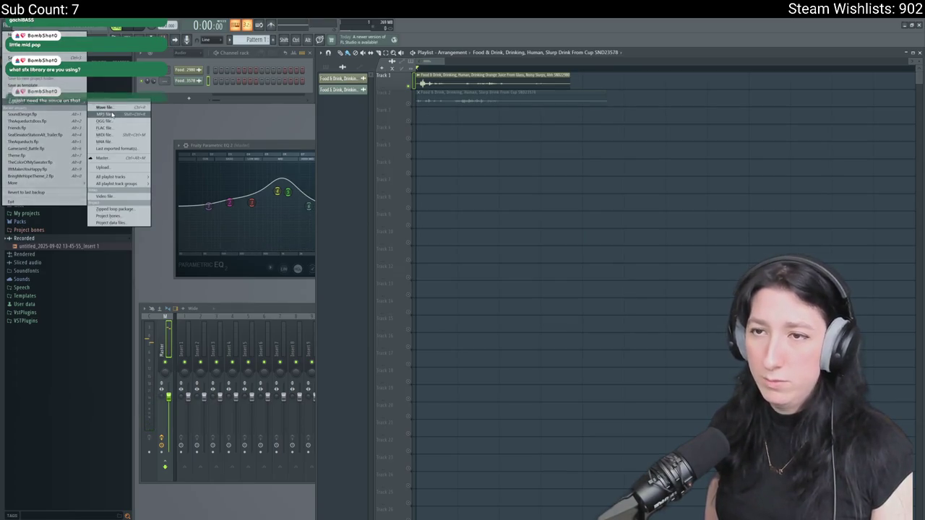
{"action": "left_click", "coordinate": [105, 121]}
{"action": "left_click", "coordinate": [147, 133]}
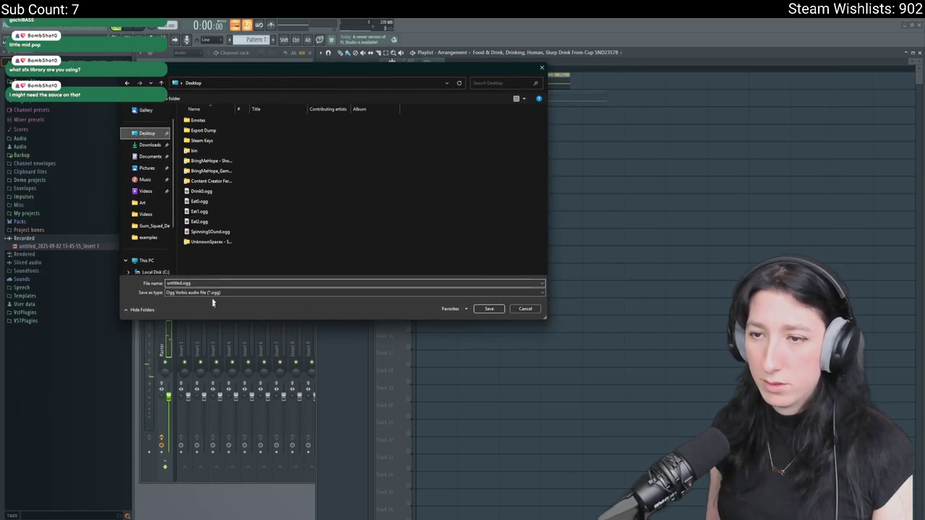
{"action": "left_click", "coordinate": [188, 282]}
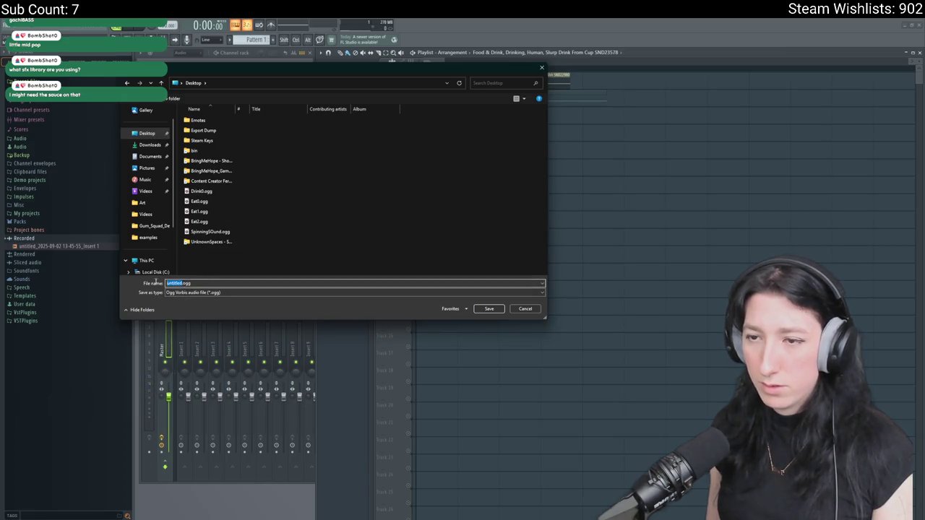
{"action": "type", "text": "Drink1"}
{"action": "key", "text": "Return"}
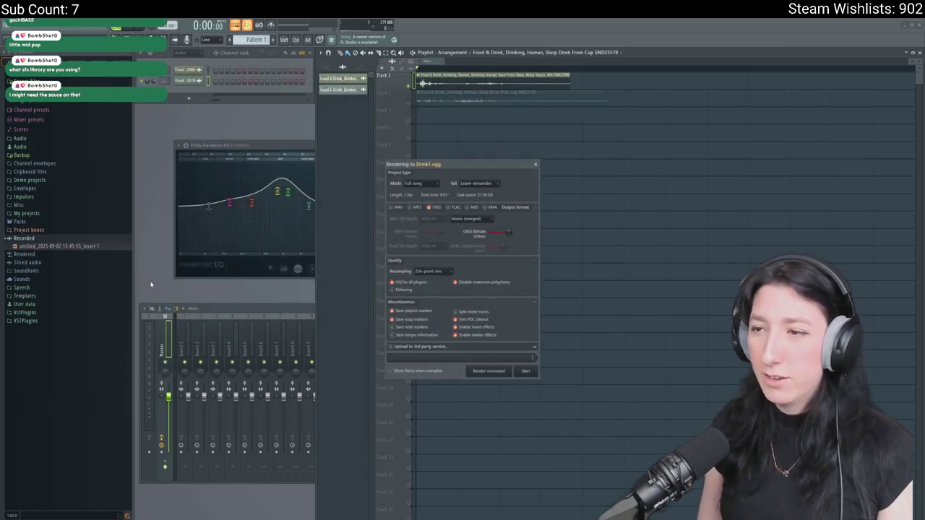
{"action": "key", "text": "Return"}
{"action": "right_click", "coordinate": [516, 86]}
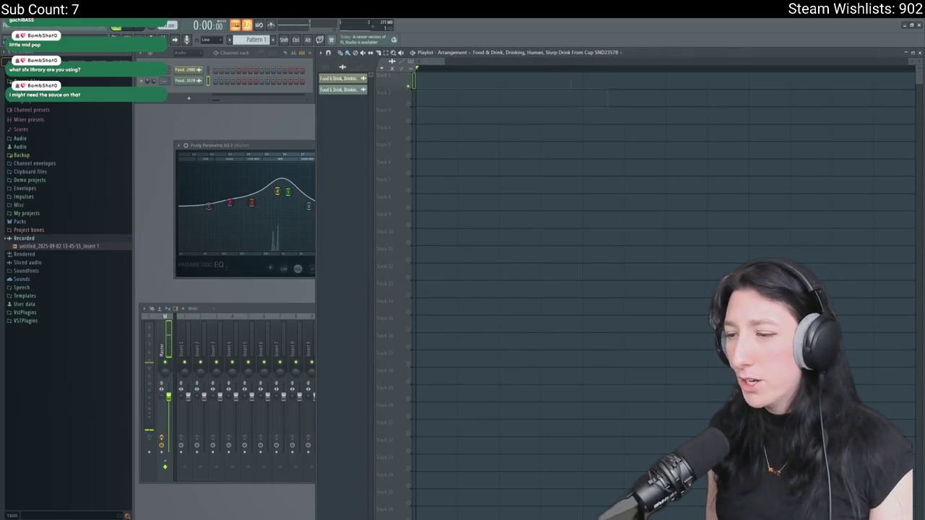
In Soundly, preview the ice-water slurp, sparkling water, tea/coffee sip and soda-can slurp sounds.
{"action": "key", "text": "alt+Tab"}
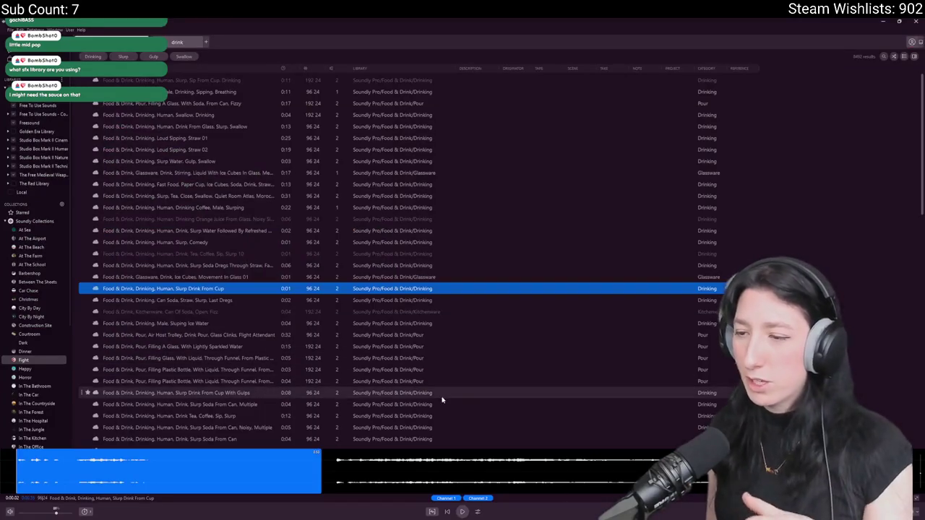
{"action": "left_click", "coordinate": [206, 323]}
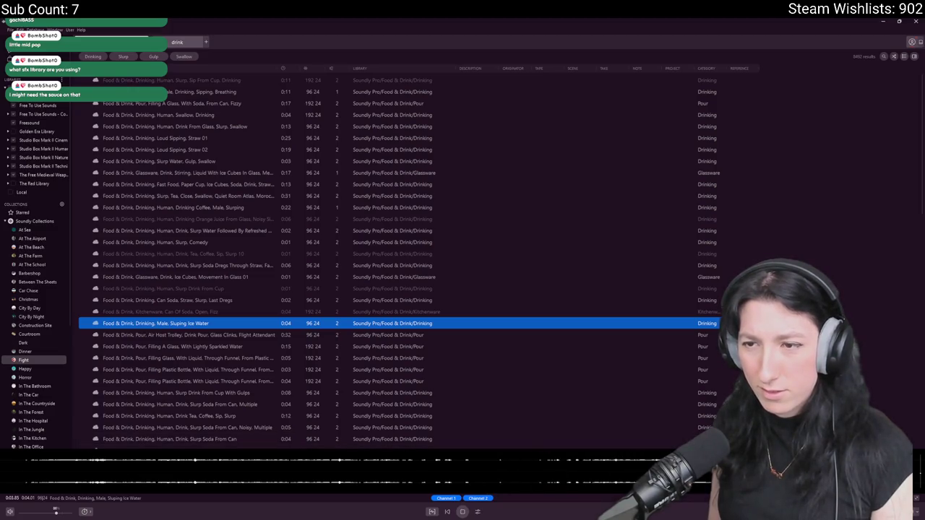
{"action": "left_click", "coordinate": [187, 346]}
{"action": "left_click", "coordinate": [217, 415]}
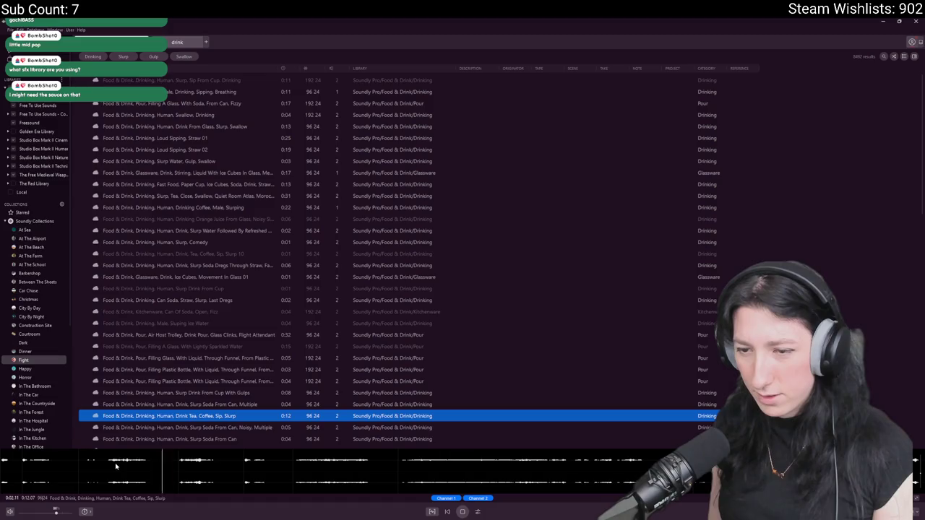
{"action": "left_click", "coordinate": [192, 404]}
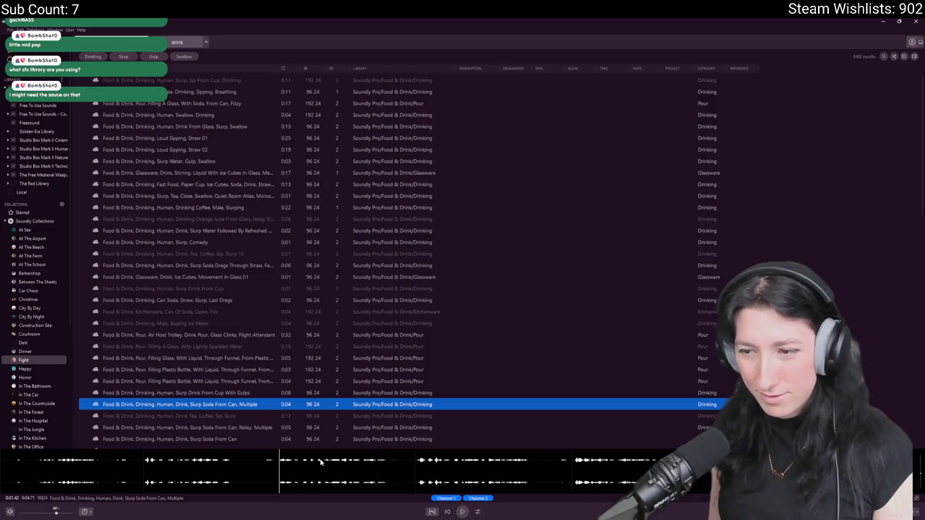
Mark a section of Slurp Soda From Can and drop it onto FL Studio's Track 1.
{"action": "scroll", "coordinate": [269, 377], "scroll_direction": "down", "scroll_amount": 2}
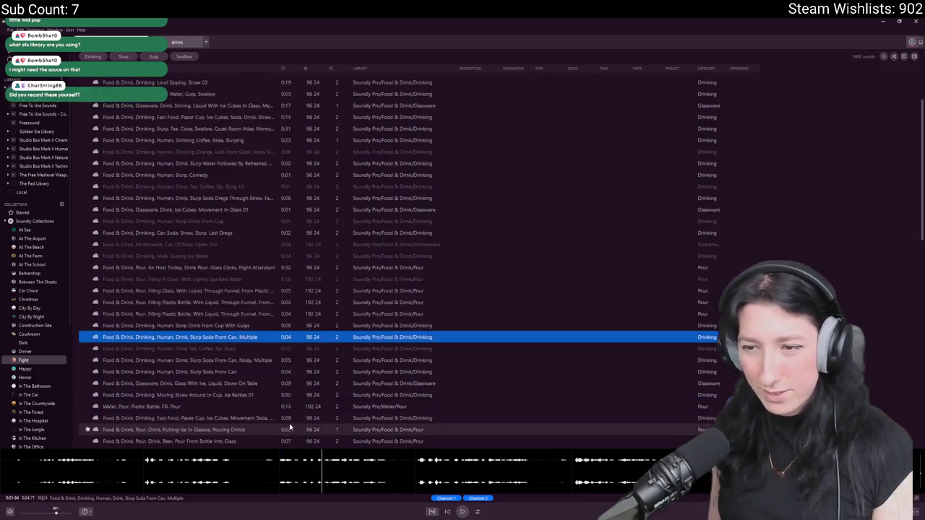
{"action": "left_click", "coordinate": [268, 374]}
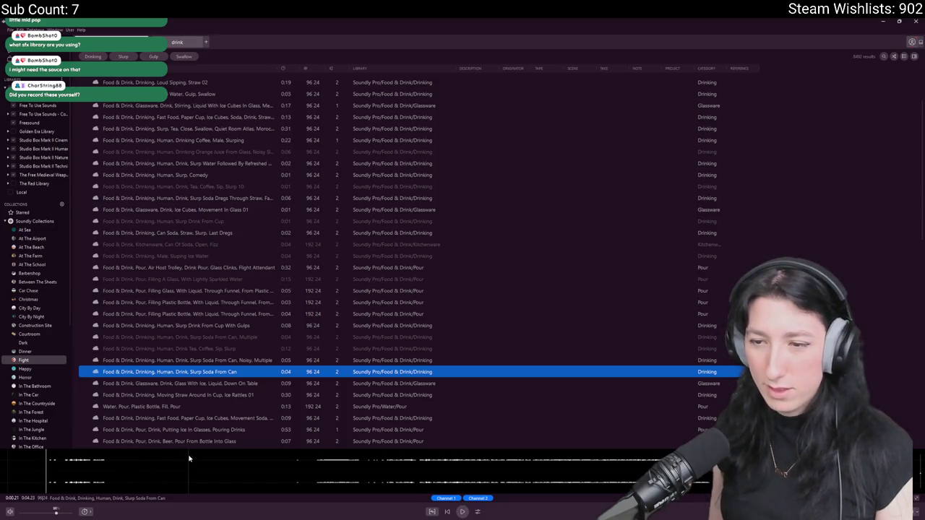
{"action": "left_click_drag", "start_coordinate": [190, 458], "coordinate": [49, 458]}
{"action": "mouse_move", "coordinate": [96, 482]}
{"action": "left_mouse_down"}
{"action": "mouse_move", "coordinate": [444, 122]}
{"action": "mouse_move", "coordinate": [475, 117]}
{"action": "mouse_move", "coordinate": [441, 81]}
{"action": "left_mouse_up"}
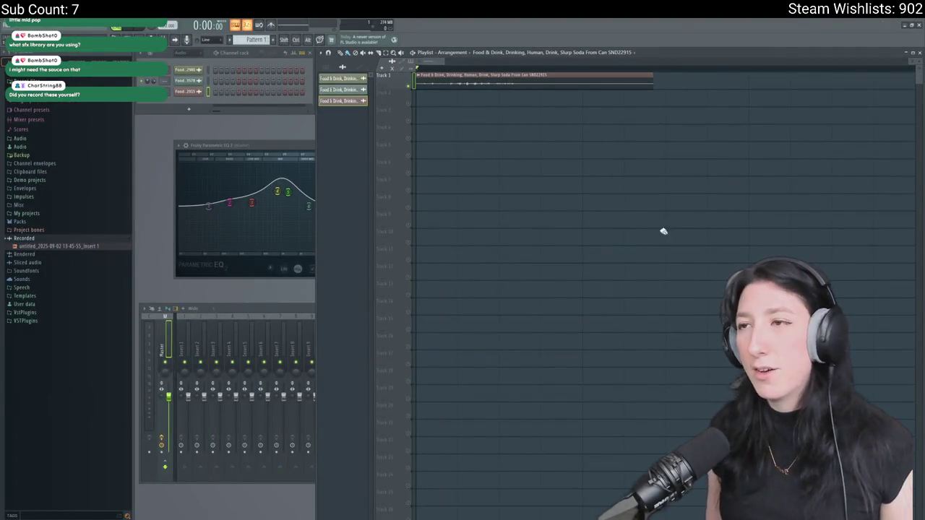
Render the soda slurp clip to the Desktop as Drink2.ogg and play it back once.
{"action": "key", "text": "space"}
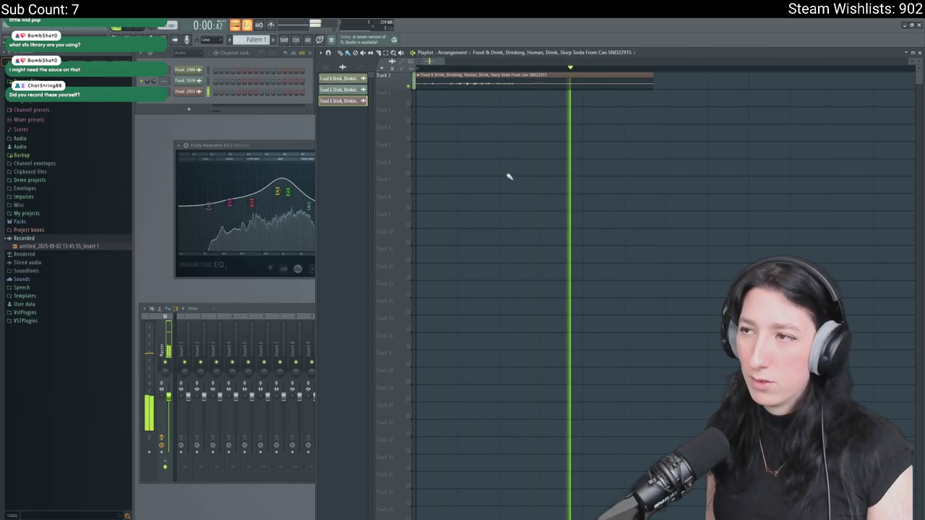
{"action": "key", "text": "alt+f"}
{"action": "mouse_move", "coordinate": [32, 102]}
{"action": "left_click", "coordinate": [116, 120]}
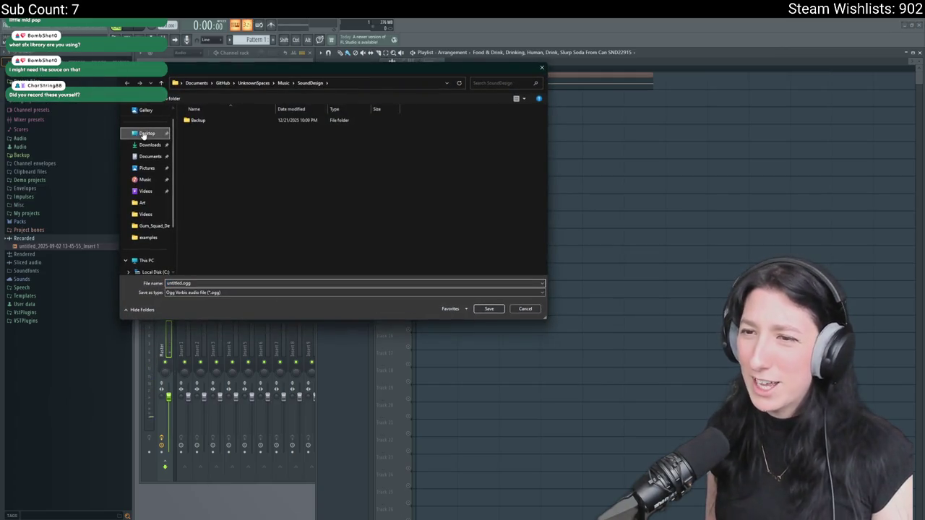
{"action": "left_click", "coordinate": [144, 134]}
{"action": "left_click", "coordinate": [202, 201]}
{"action": "type", "text": "Drink2.ogg"}
{"action": "key", "text": "Return"}
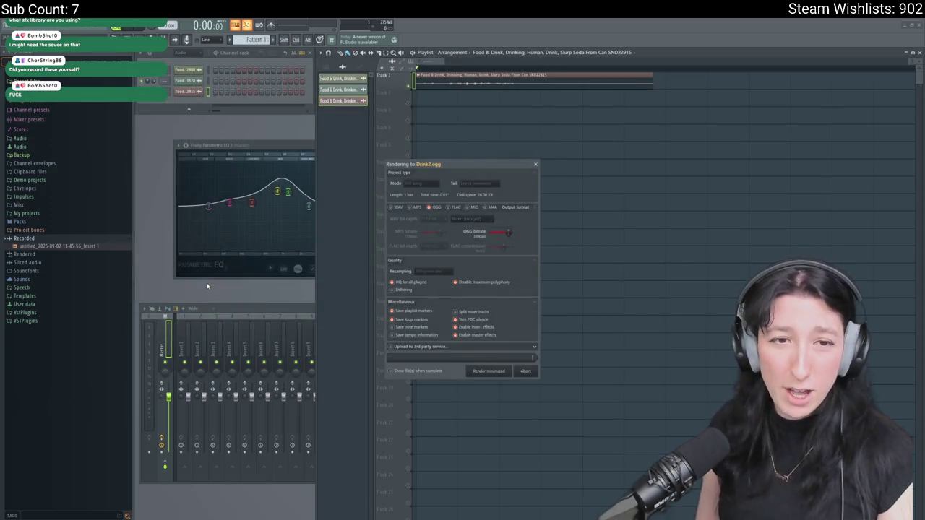
{"action": "key", "text": "space"}
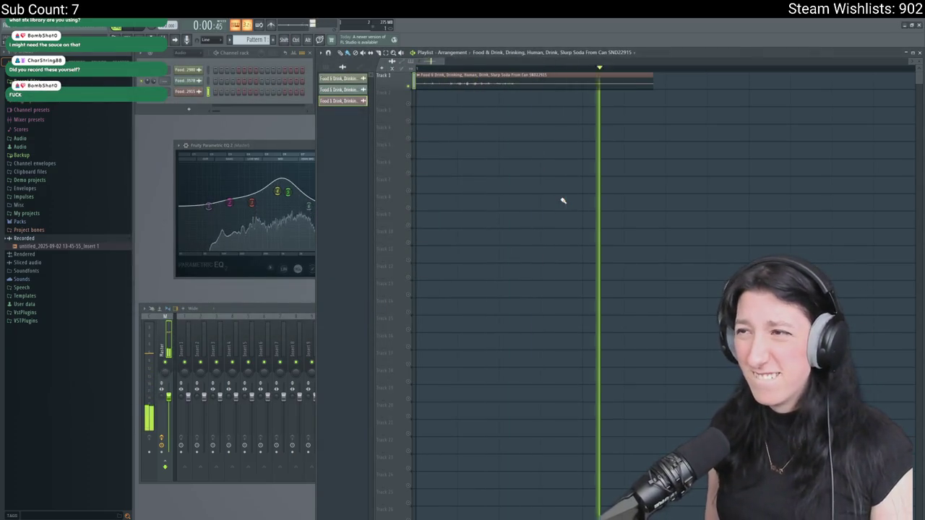
{"action": "key", "text": "space"}
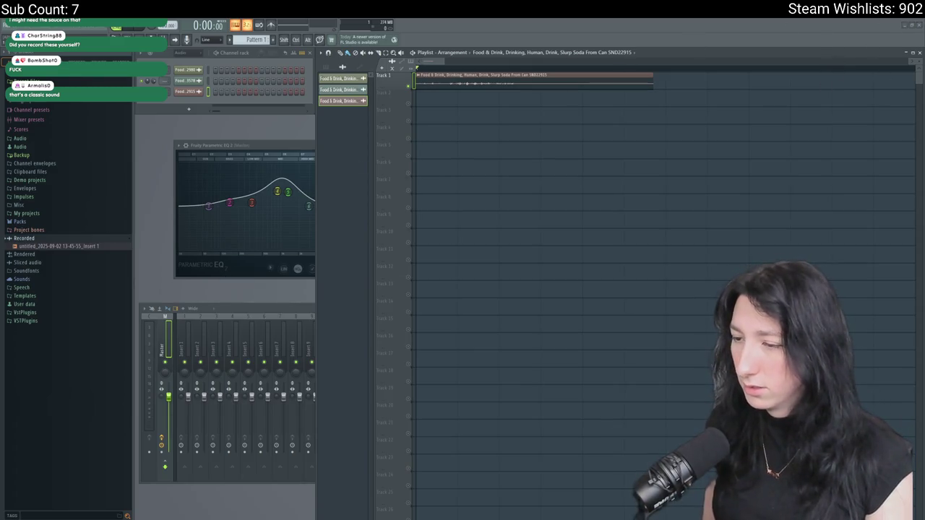
{"action": "key", "text": "alt+Tab"}
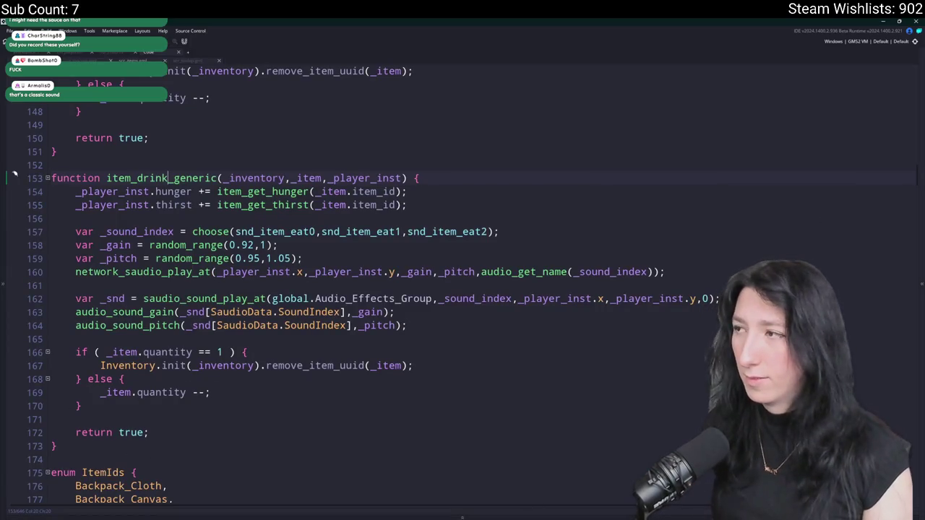
Scroll up through GameMaker's scr_items to review item_drink_generic, then return to Soundly.
{"action": "mouse_move", "coordinate": [902, 195]}
{"action": "scroll", "coordinate": [795, 210], "scroll_direction": "up", "scroll_amount": 5}
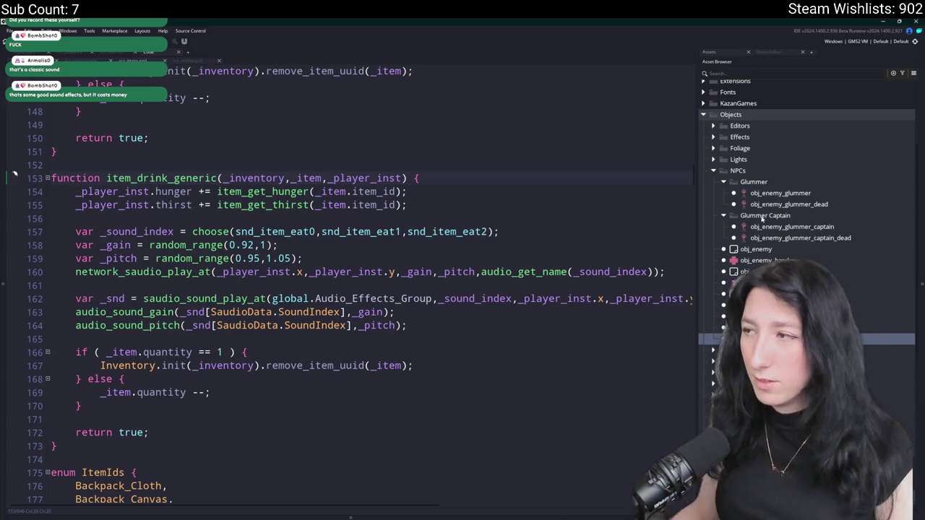
{"action": "scroll", "coordinate": [780, 217], "scroll_direction": "up", "scroll_amount": 4}
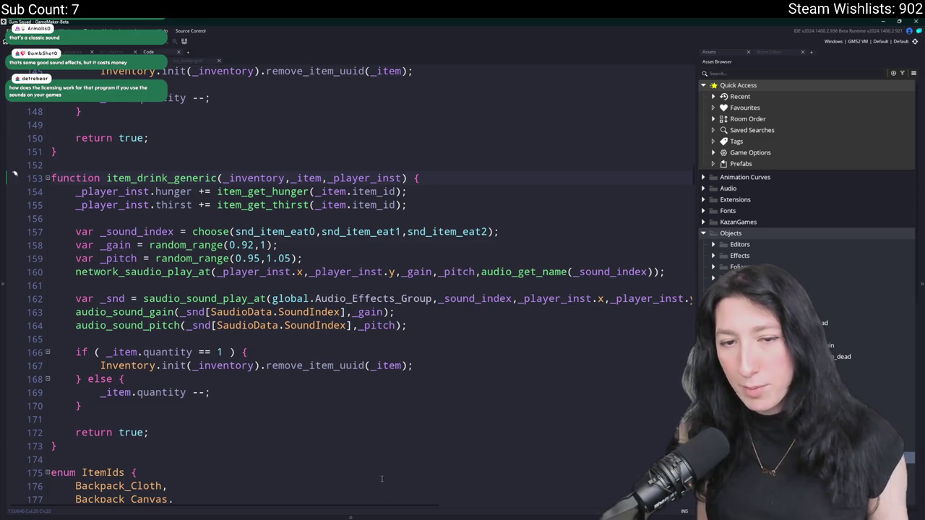
{"action": "key", "text": "alt+Tab"}
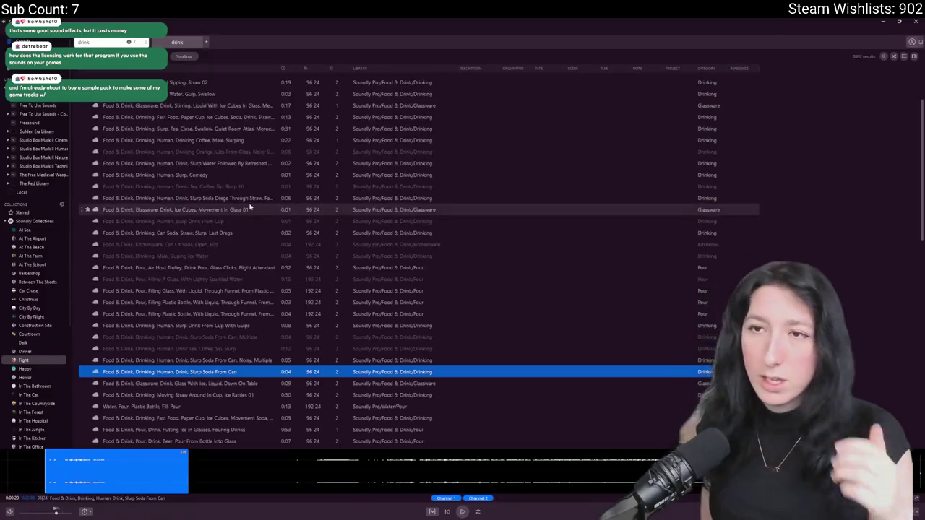
View Soundly's About dialog and licence list, then open getsoundly.com in the browser.
{"action": "left_click", "coordinate": [18, 21]}
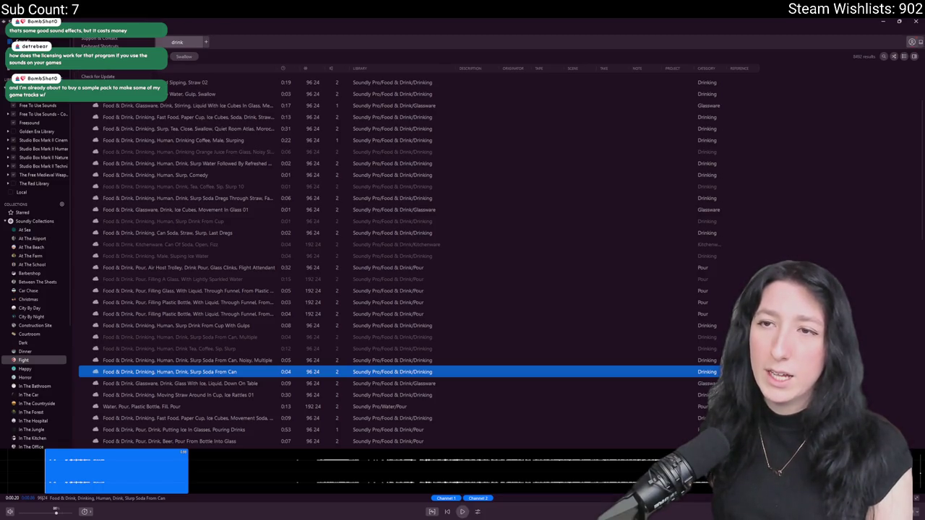
{"action": "left_click", "coordinate": [94, 86]}
{"action": "scroll", "coordinate": [462, 304], "scroll_direction": "down", "scroll_amount": 5}
{"action": "left_click", "coordinate": [508, 192]}
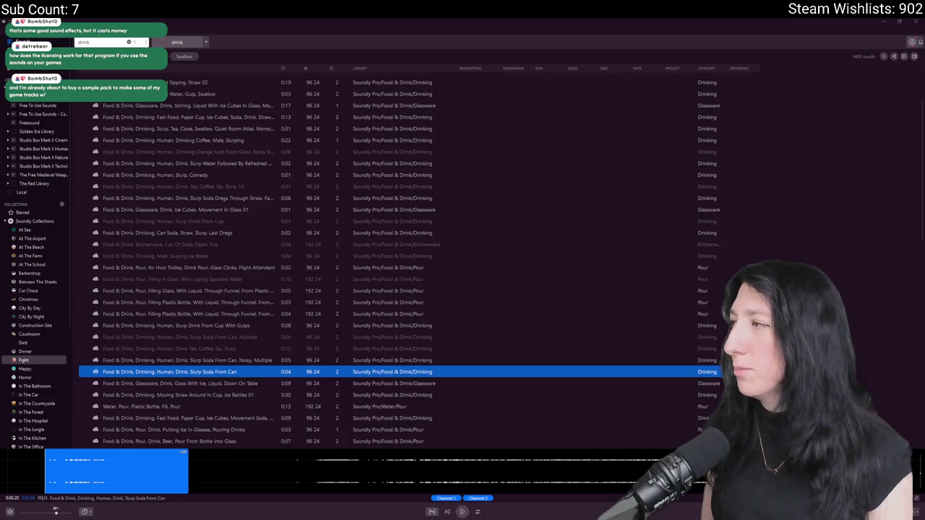
{"action": "left_click", "coordinate": [632, 23]}
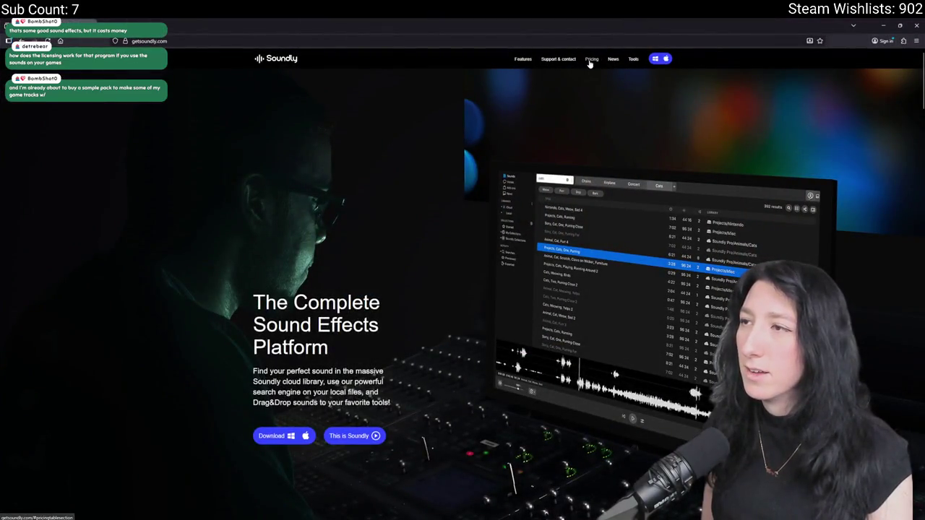
Look over the Soundly pricing plans.
{"action": "left_click", "coordinate": [591, 59]}
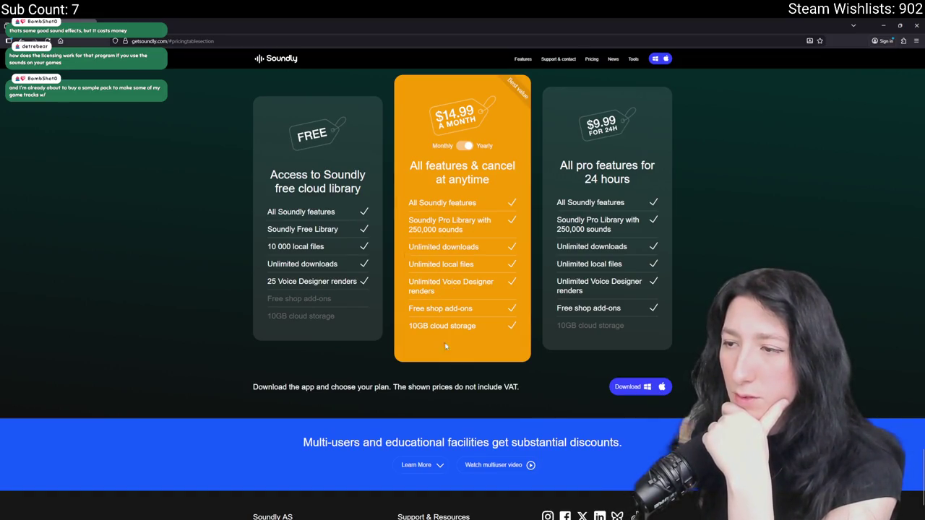
{"action": "scroll", "coordinate": [426, 410], "scroll_direction": "up", "scroll_amount": 15}
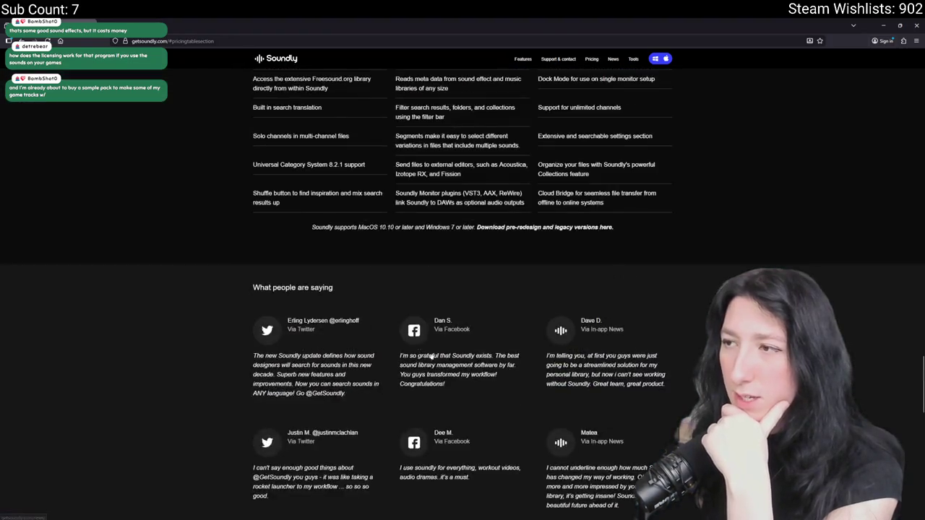
{"action": "scroll", "coordinate": [491, 341], "scroll_direction": "up", "scroll_amount": 10}
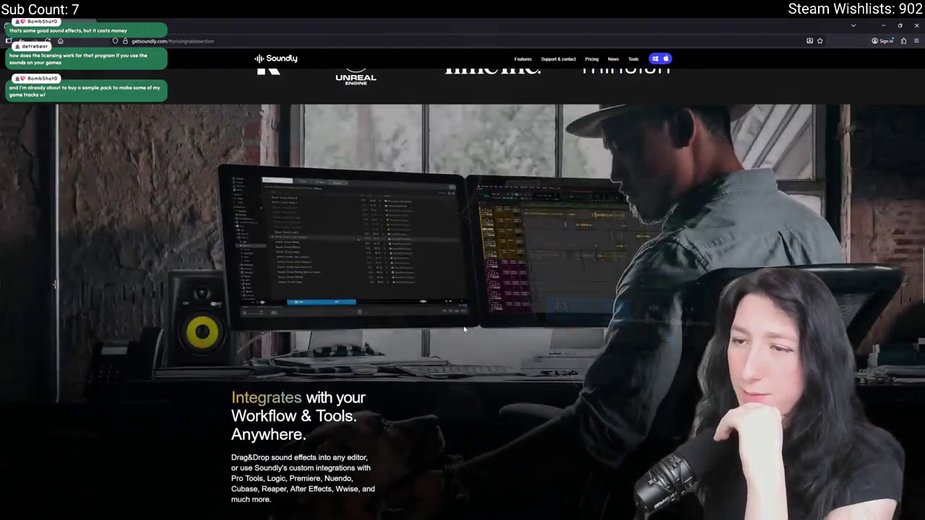
Browse the Tools page down to the footer and open the end-user licence agreement.
{"action": "left_click", "coordinate": [632, 59]}
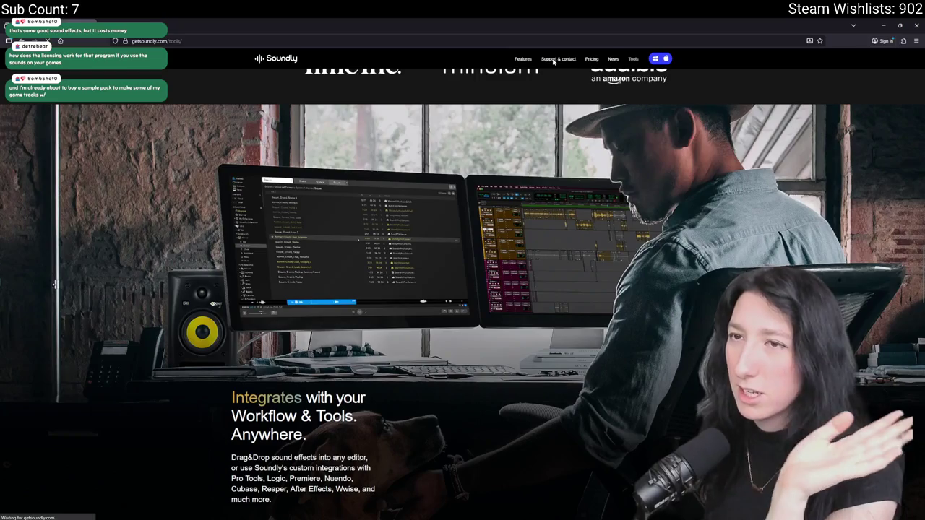
{"action": "scroll", "coordinate": [489, 185], "scroll_direction": "down", "scroll_amount": 15}
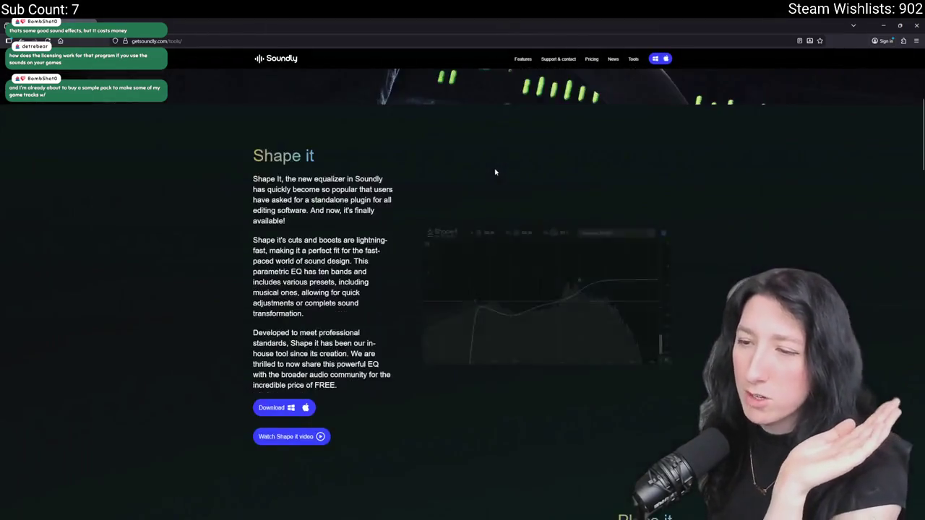
{"action": "scroll", "coordinate": [483, 280], "scroll_direction": "down", "scroll_amount": 2}
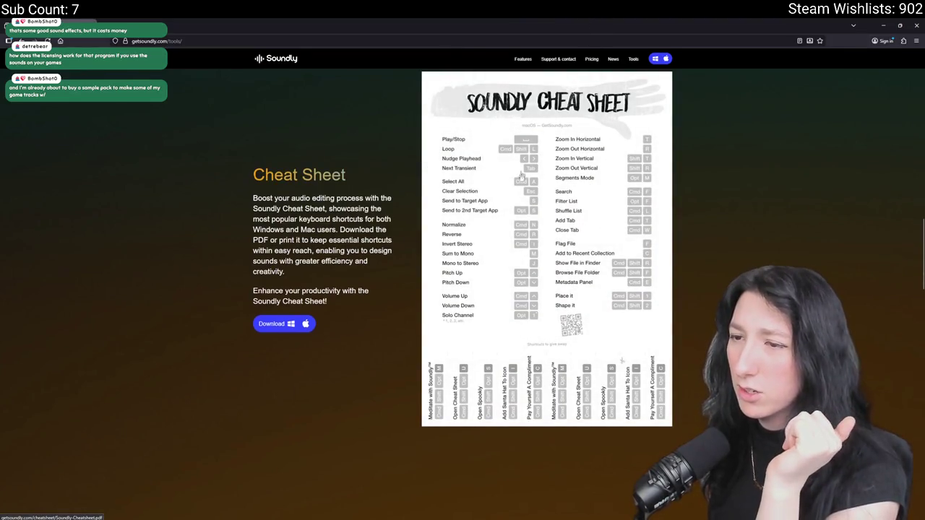
{"action": "scroll", "coordinate": [520, 177], "scroll_direction": "down", "scroll_amount": 20}
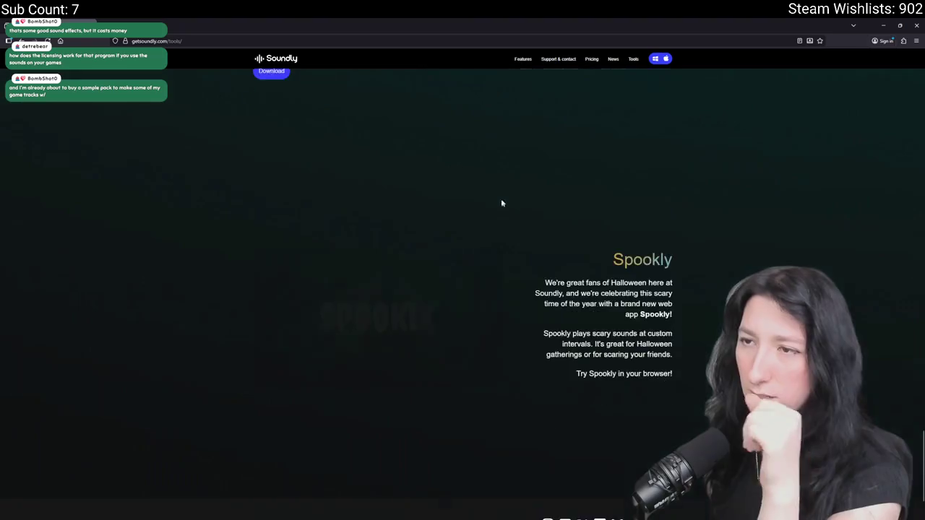
{"action": "scroll", "coordinate": [502, 203], "scroll_direction": "down", "scroll_amount": 2}
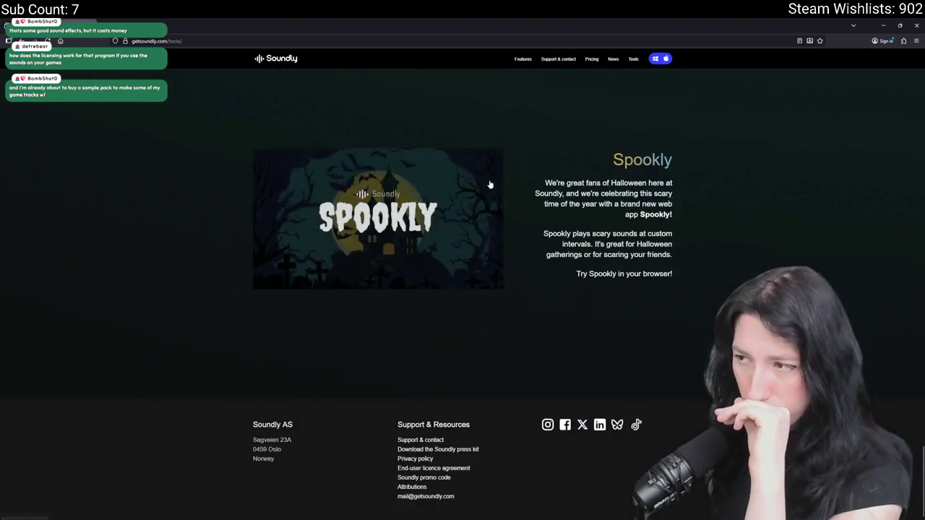
{"action": "left_click", "coordinate": [418, 469]}
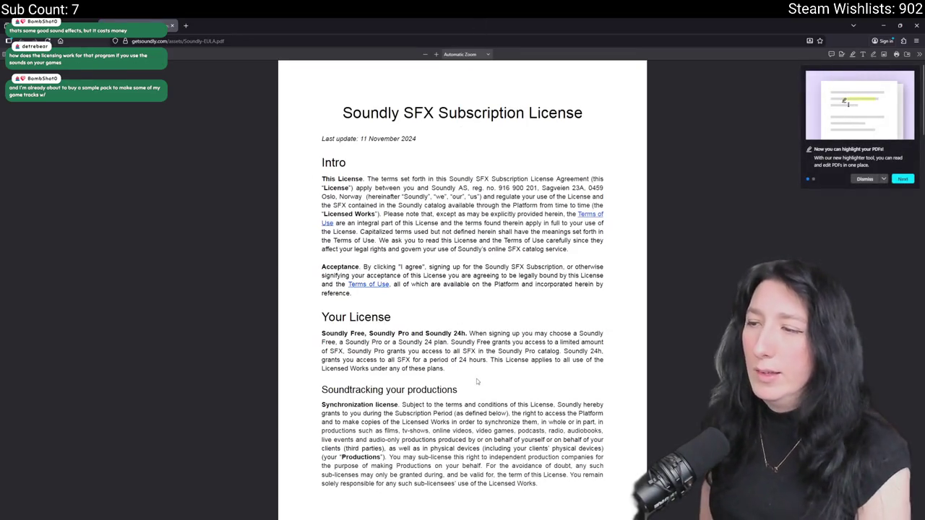
Scroll through the Soundly SFX Subscription License PDF.
{"action": "scroll", "coordinate": [476, 381], "scroll_direction": "down", "scroll_amount": 10}
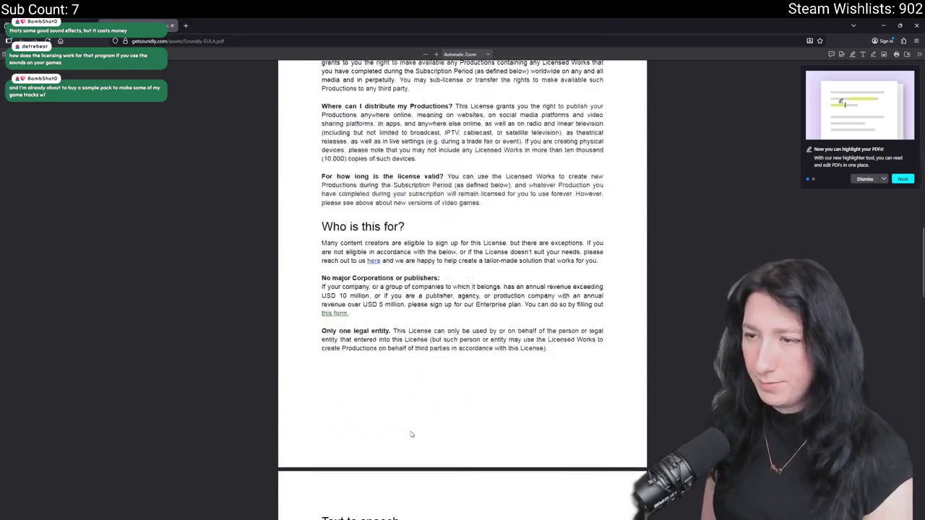
{"action": "scroll", "coordinate": [416, 426], "scroll_direction": "down", "scroll_amount": 6}
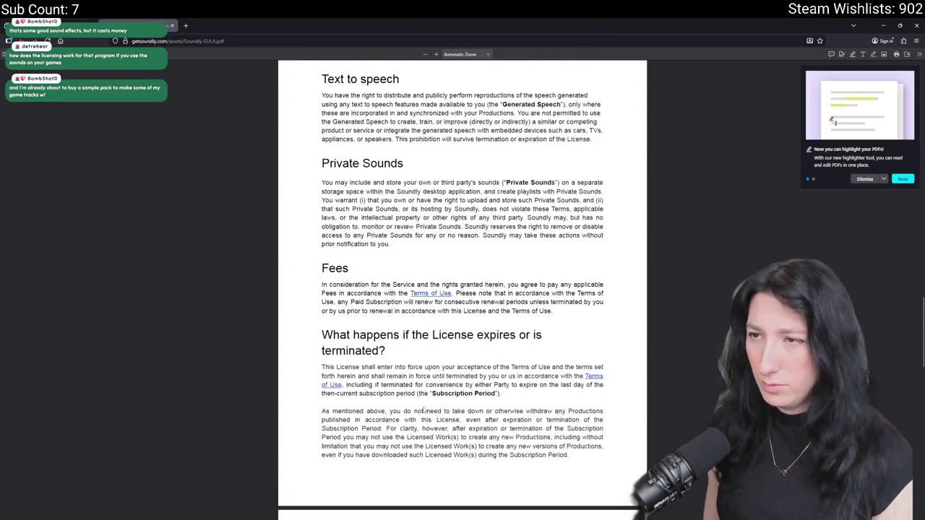
{"action": "scroll", "coordinate": [424, 412], "scroll_direction": "up", "scroll_amount": 4}
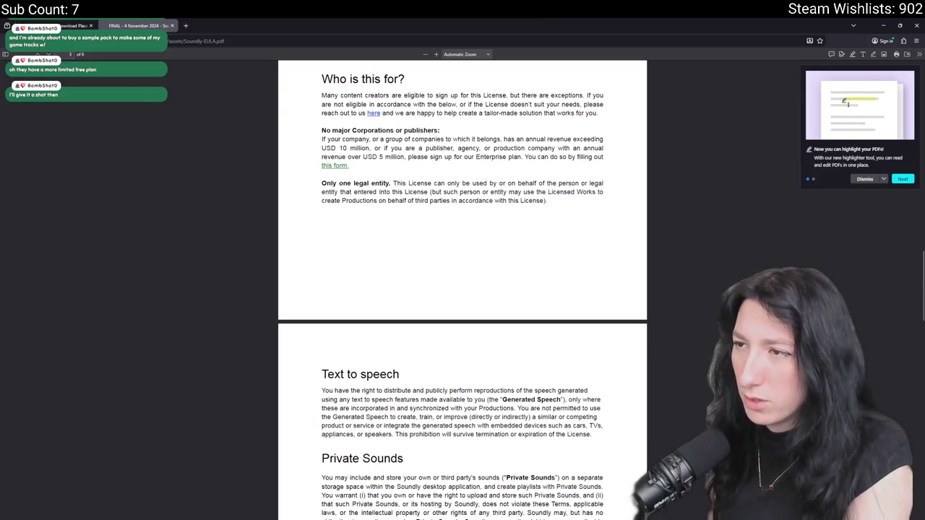
{"action": "scroll", "coordinate": [411, 249], "scroll_direction": "down", "scroll_amount": 15}
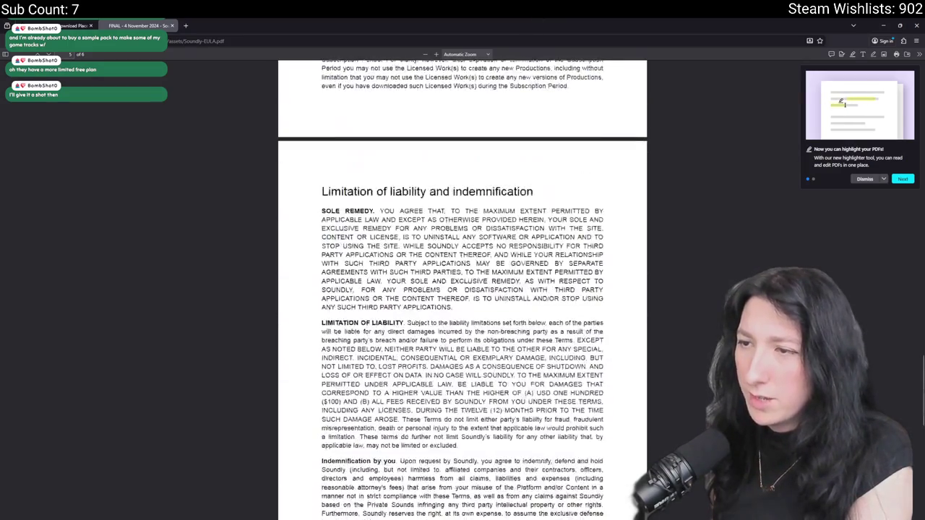
Search the licence for 'usage' and 'copy', then replace the PDF tab with a new tab.
{"action": "key", "text": "ctrl+f"}
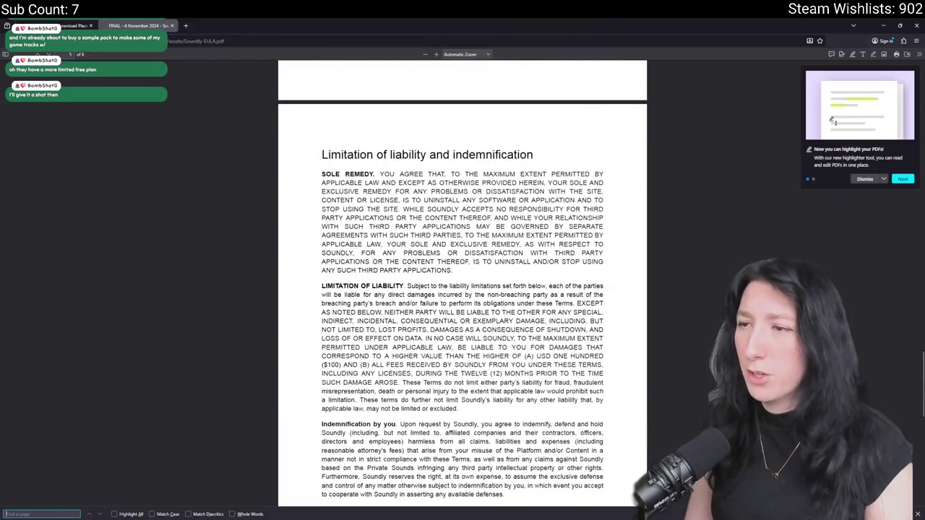
{"action": "type", "text": "usage"}
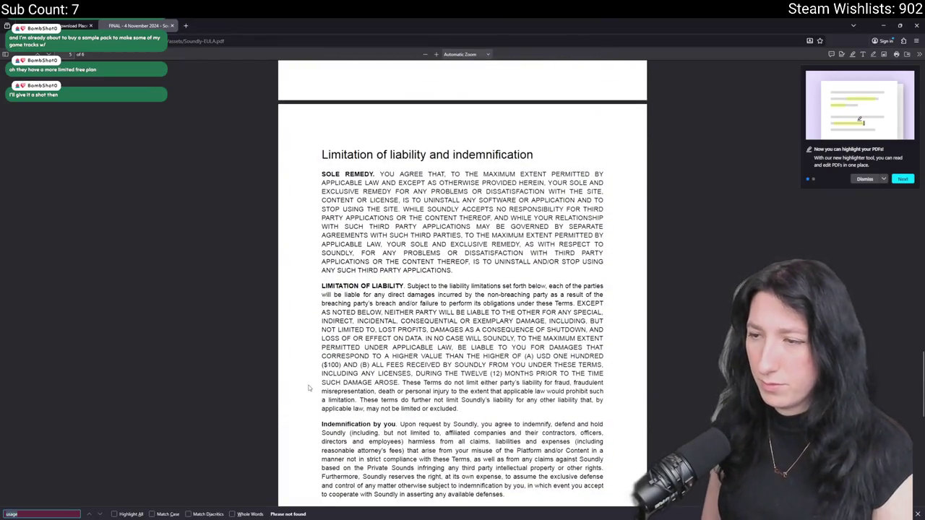
{"action": "key", "text": "ctrl+a"}
{"action": "type", "text": "copy"}
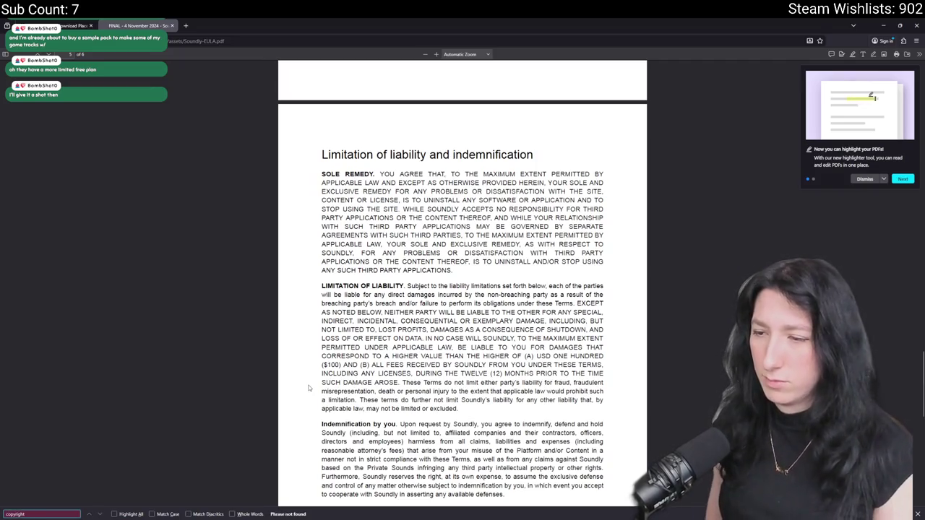
{"action": "key", "text": "ctrl+a"}
{"action": "key", "text": "BackSpace"}
{"action": "scroll", "coordinate": [463, 282], "scroll_direction": "down", "scroll_amount": 10}
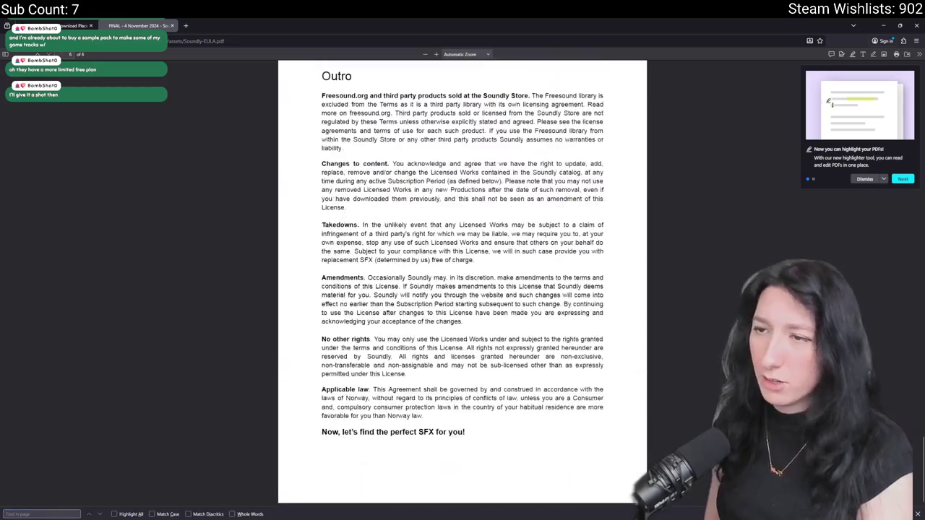
{"action": "left_click", "coordinate": [185, 26]}
{"action": "left_click", "coordinate": [172, 25]}
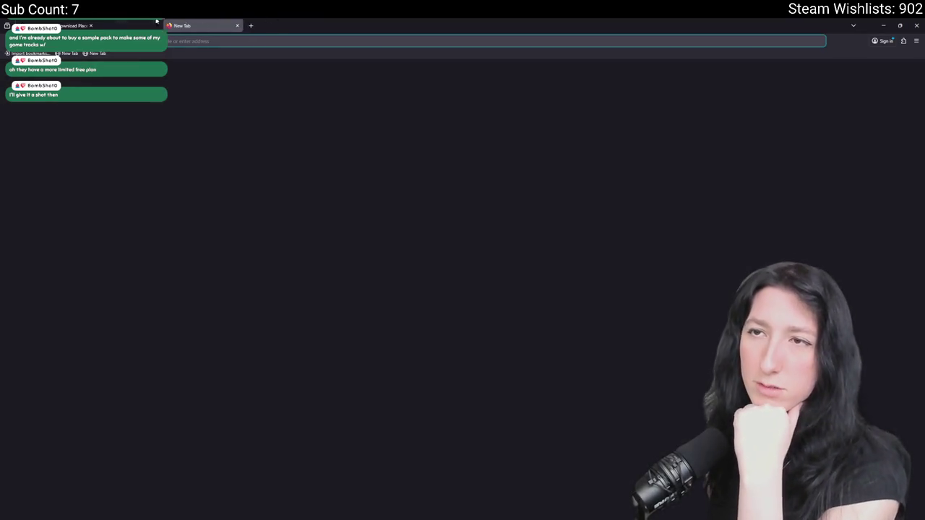
Close the empty tab, then open and close the Attributions page.
{"action": "left_click", "coordinate": [172, 25]}
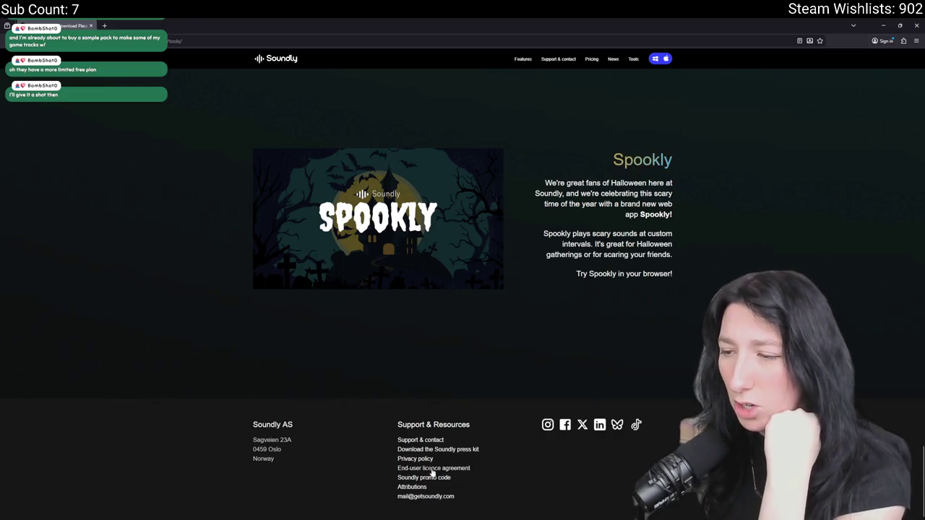
{"action": "left_click", "coordinate": [411, 487]}
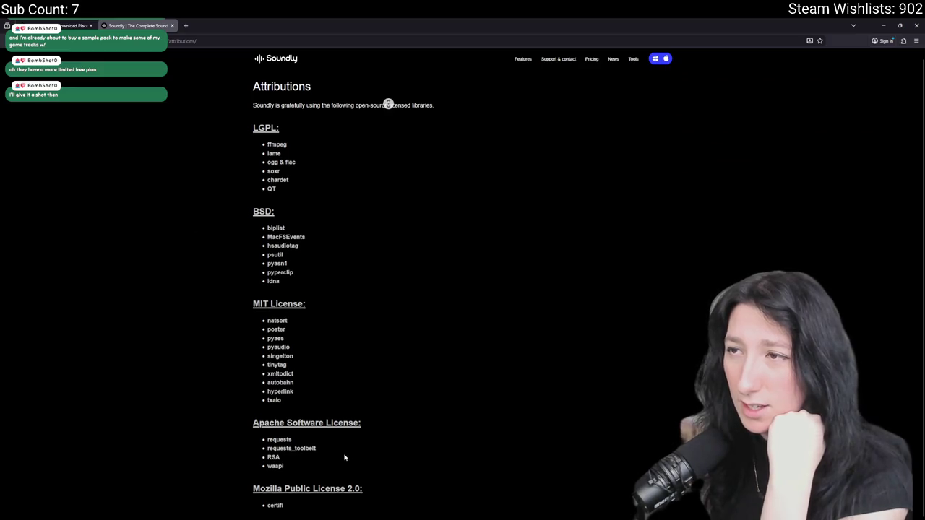
{"action": "key", "text": "ctrl+w"}
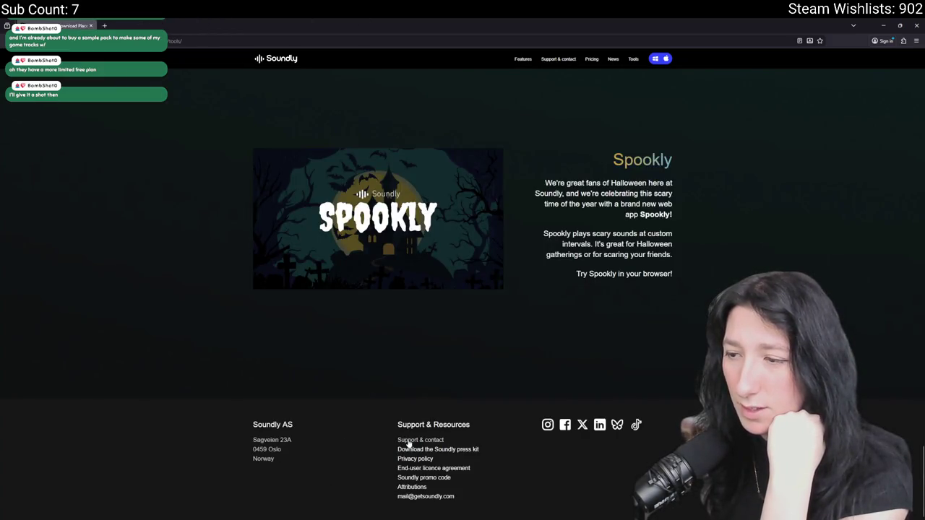
Go to the Features section and scroll through Cloud Storage, Shared Database, Voice Designer and more.
{"action": "scroll", "coordinate": [686, 397], "scroll_direction": "up", "scroll_amount": 20}
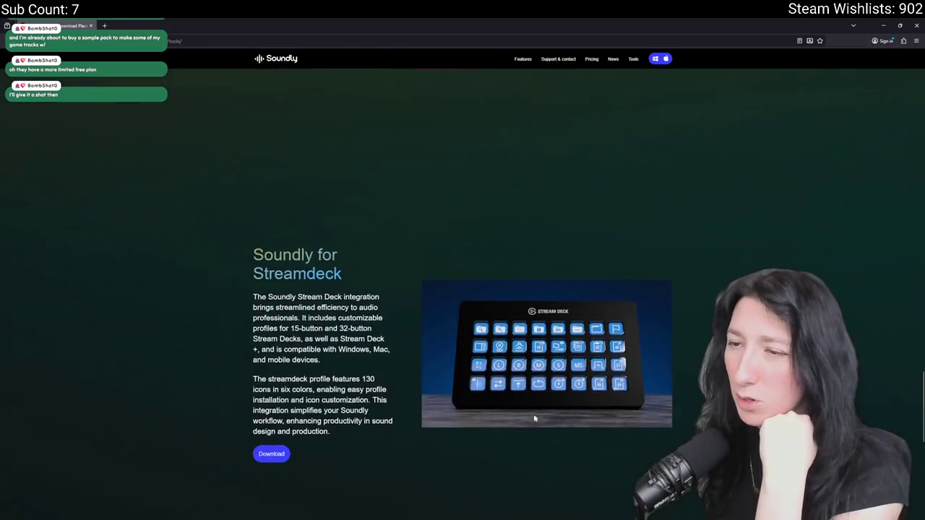
{"action": "scroll", "coordinate": [445, 146], "scroll_direction": "up", "scroll_amount": 8}
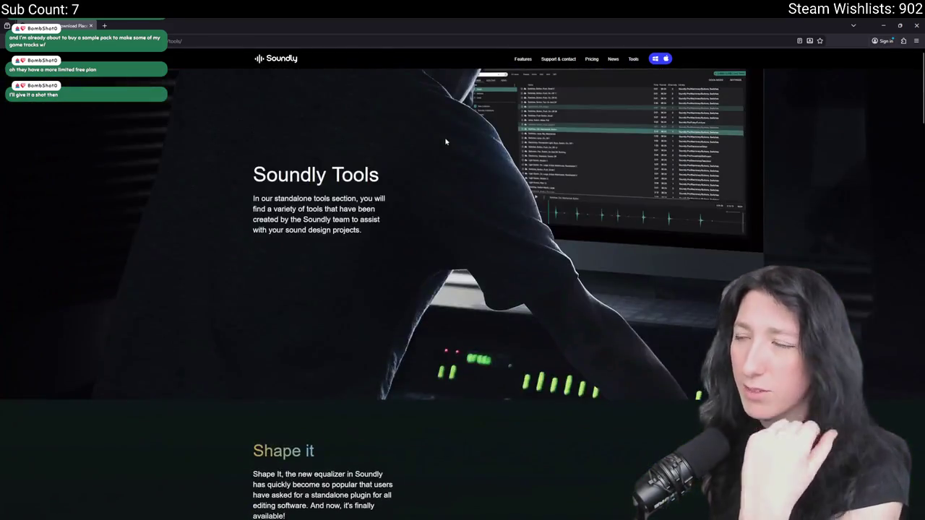
{"action": "left_click", "coordinate": [522, 58]}
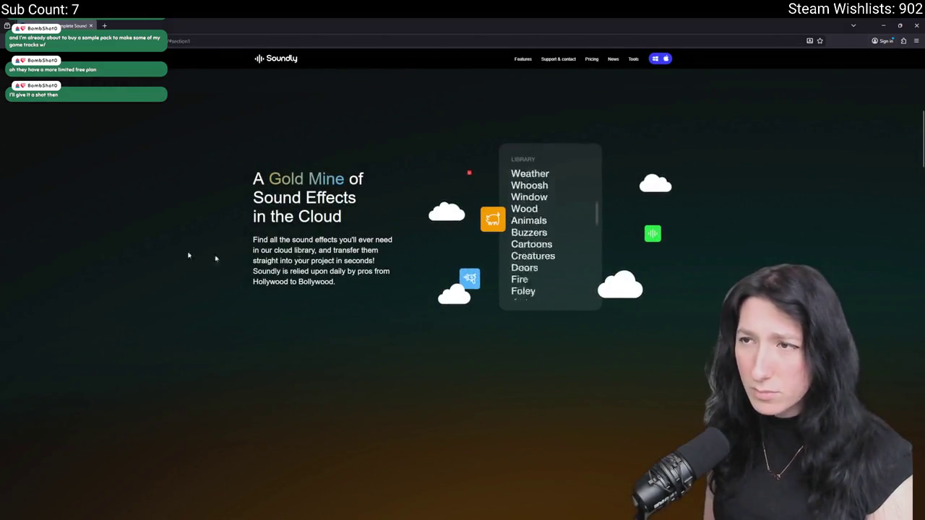
{"action": "scroll", "coordinate": [349, 317], "scroll_direction": "down", "scroll_amount": 3}
{"action": "scroll", "coordinate": [405, 324], "scroll_direction": "down", "scroll_amount": 3}
{"action": "scroll", "coordinate": [463, 289], "scroll_direction": "up", "scroll_amount": 3}
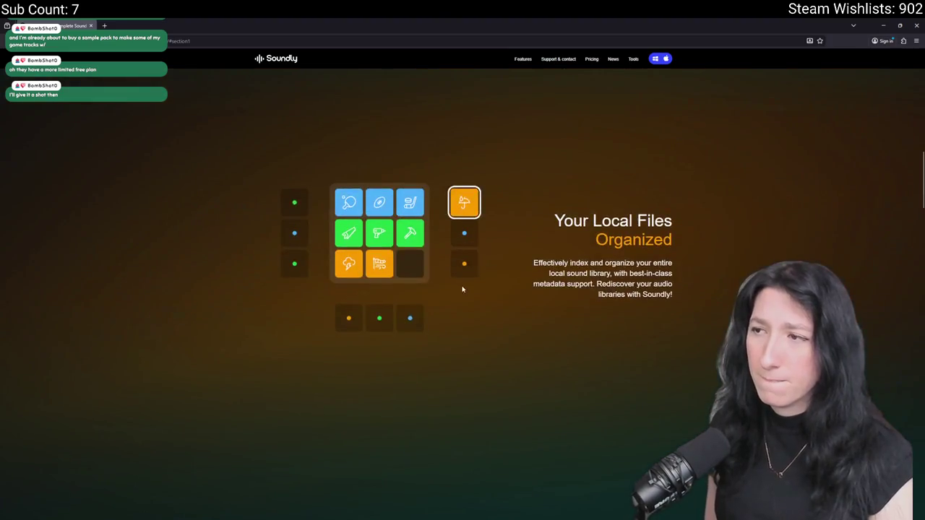
{"action": "scroll", "coordinate": [503, 325], "scroll_direction": "down", "scroll_amount": 3}
{"action": "scroll", "coordinate": [502, 325], "scroll_direction": "down", "scroll_amount": 10}
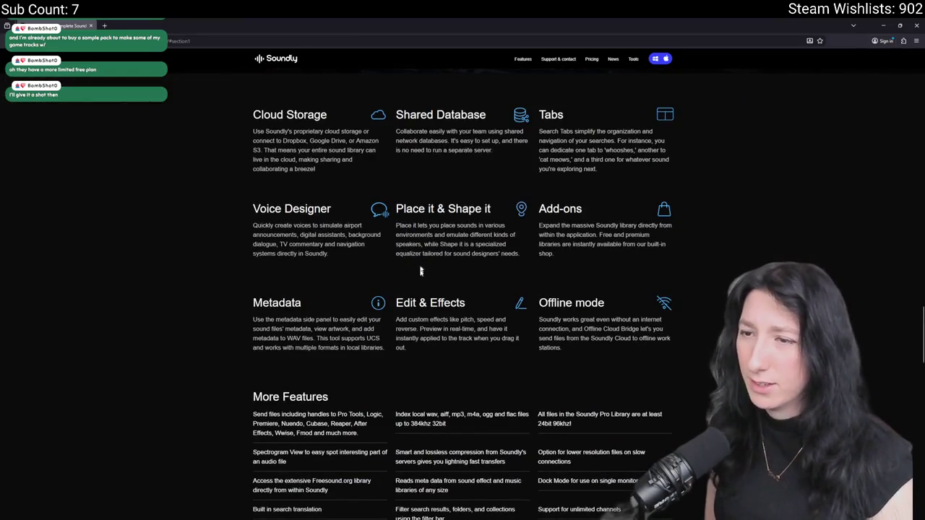
{"action": "scroll", "coordinate": [462, 289], "scroll_direction": "down", "scroll_amount": 5}
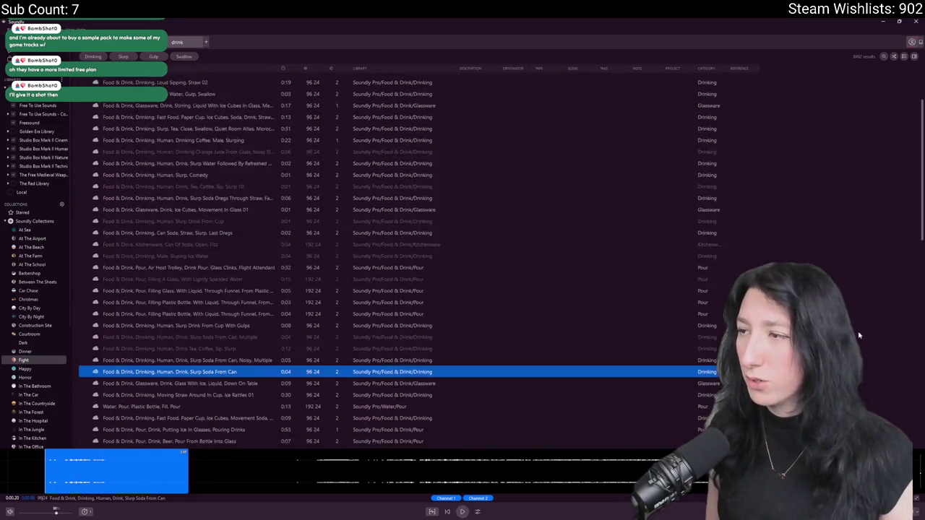
Play the Club Mate drink sound from the results, then stop it.
{"action": "scroll", "coordinate": [891, 383], "scroll_direction": "down", "scroll_amount": 15}
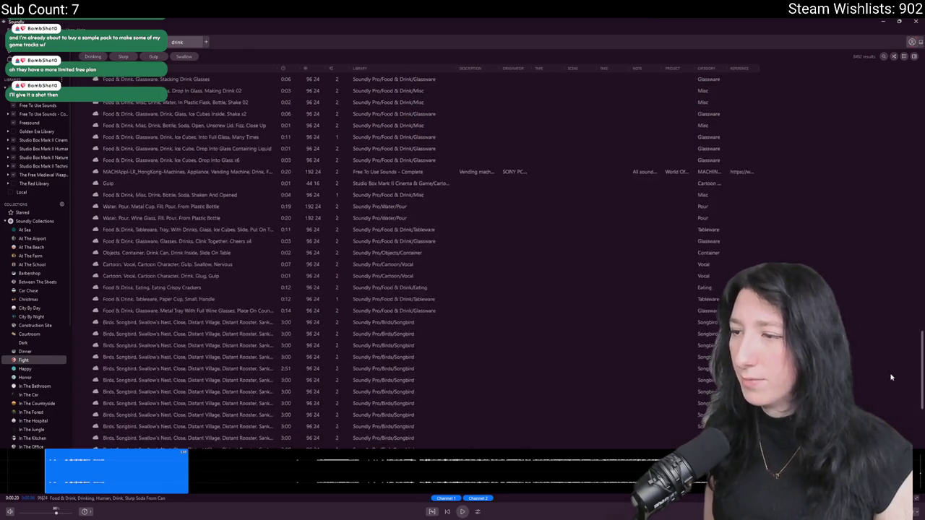
{"action": "scroll", "coordinate": [891, 384], "scroll_direction": "down", "scroll_amount": 5}
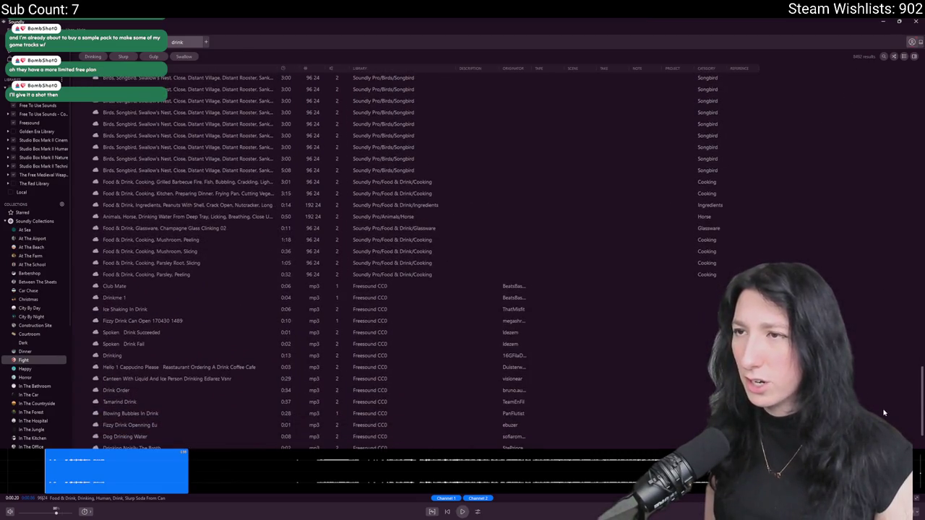
{"action": "left_click", "coordinate": [379, 288]}
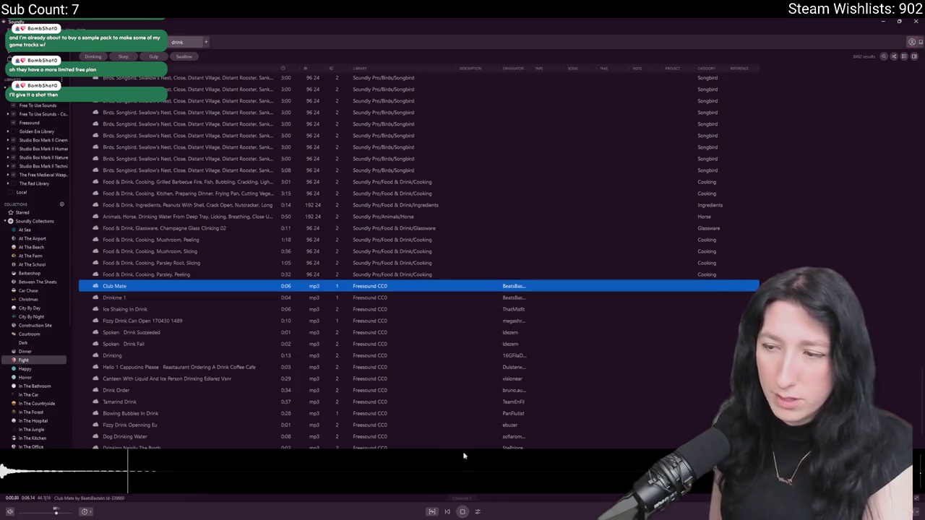
{"action": "left_click", "coordinate": [462, 512]}
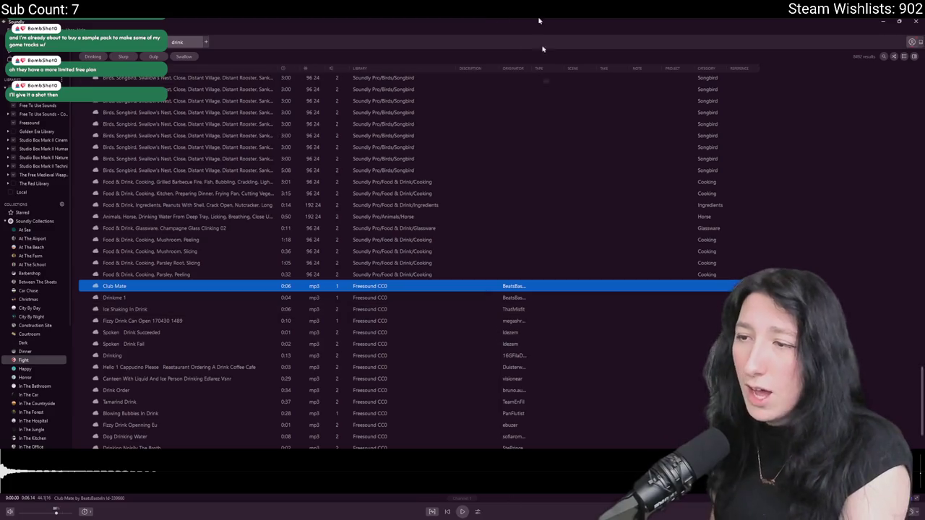
Sort the drink results by the LIBRARY column and browse them, then return to GameMaker.
{"action": "scroll", "coordinate": [361, 355], "scroll_direction": "down", "scroll_amount": 10}
{"action": "scroll", "coordinate": [470, 335], "scroll_direction": "up", "scroll_amount": 10}
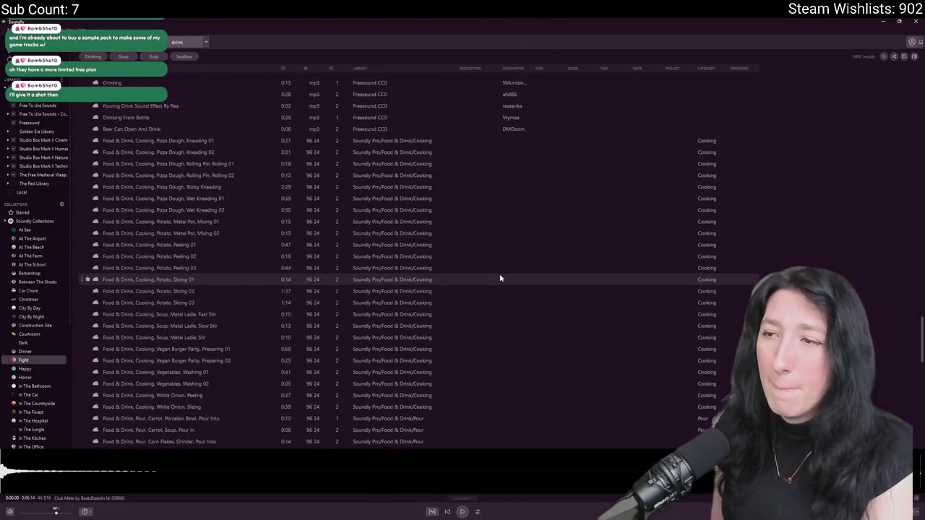
{"action": "left_click", "coordinate": [385, 73]}
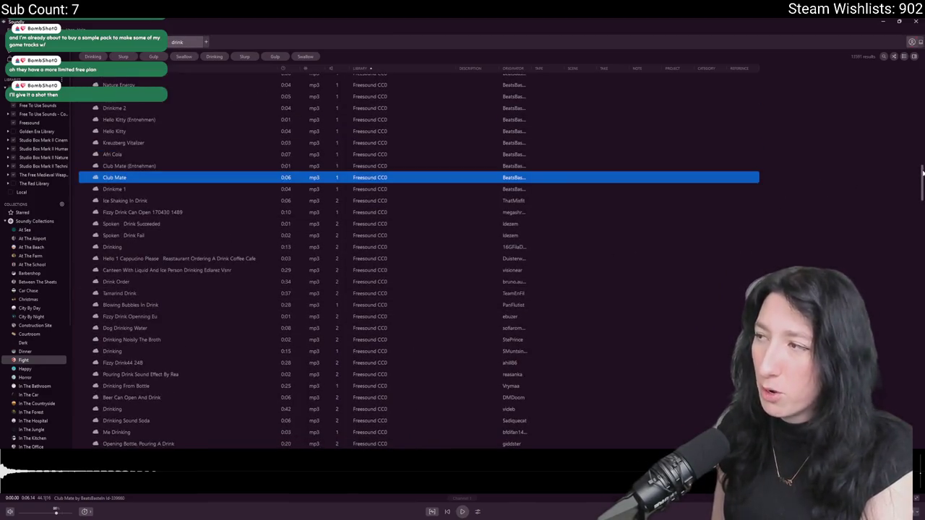
{"action": "scroll", "coordinate": [877, 306], "scroll_direction": "down", "scroll_amount": 10}
{"action": "scroll", "coordinate": [877, 306], "scroll_direction": "up", "scroll_amount": 10}
{"action": "scroll", "coordinate": [876, 306], "scroll_direction": "down", "scroll_amount": 20}
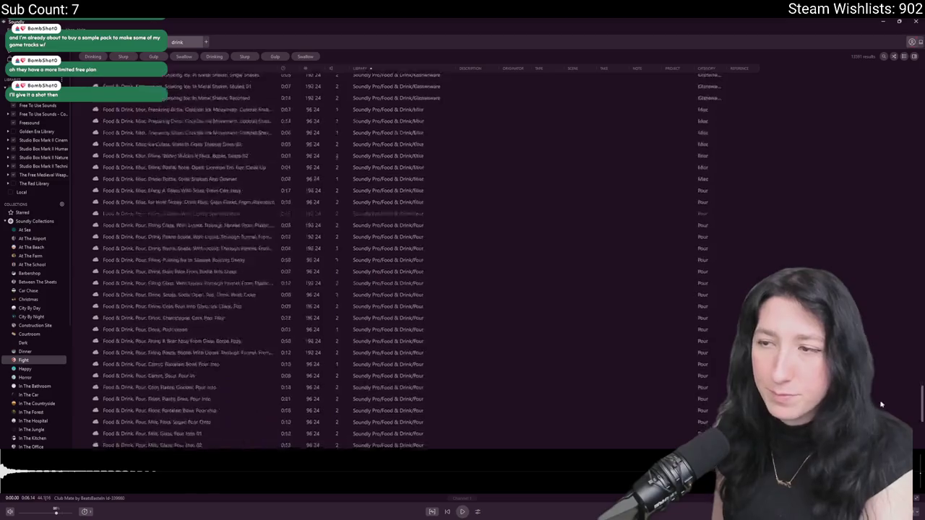
{"action": "scroll", "coordinate": [404, 260], "scroll_direction": "up", "scroll_amount": 15}
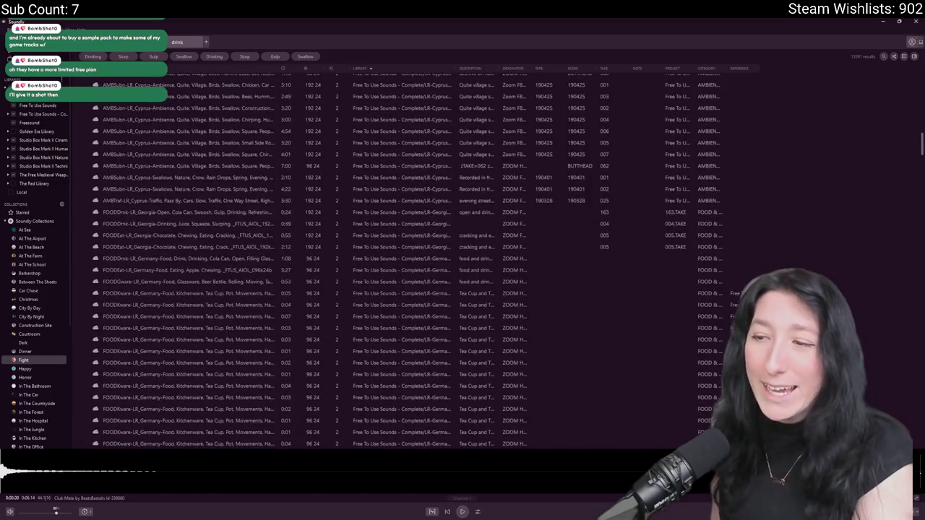
{"action": "scroll", "coordinate": [405, 260], "scroll_direction": "down", "scroll_amount": 10}
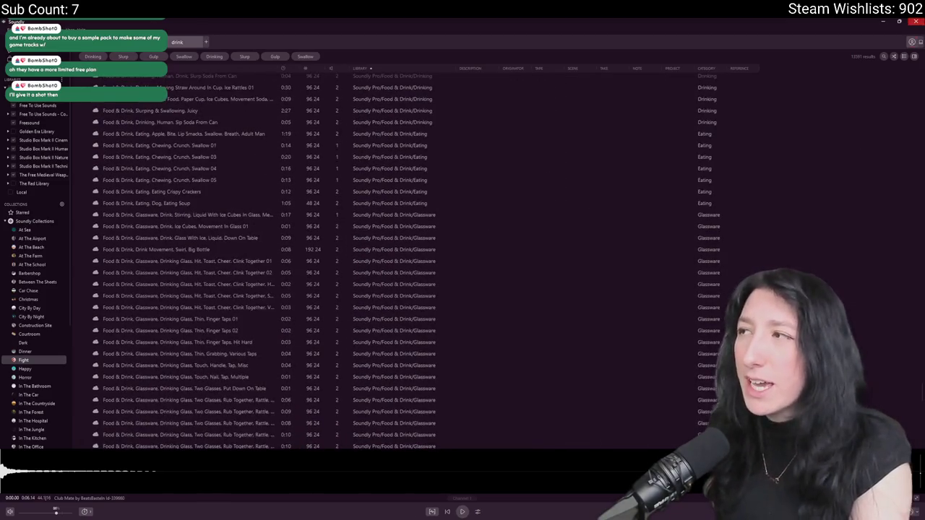
{"action": "key", "text": "alt+Tab"}
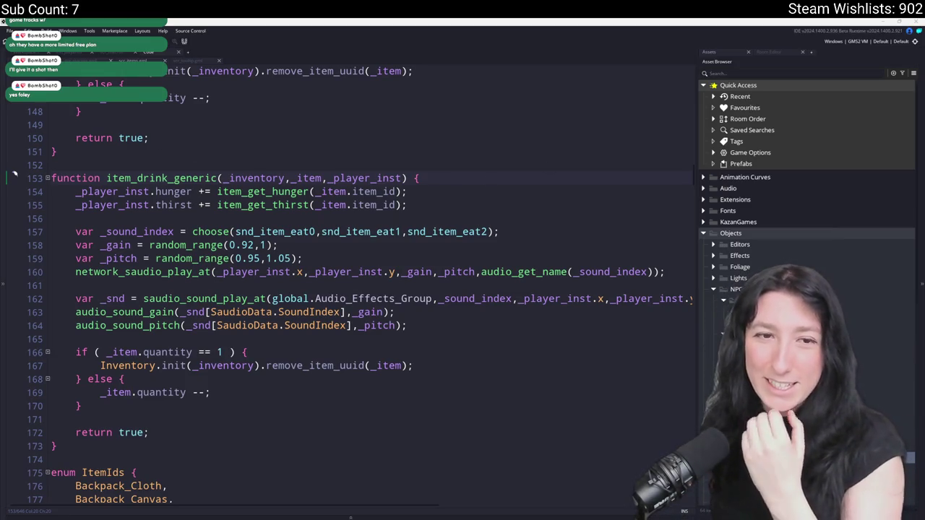
Back in GameMaker, expand the Audio folder in the Asset Browser.
{"action": "left_click", "coordinate": [704, 191]}
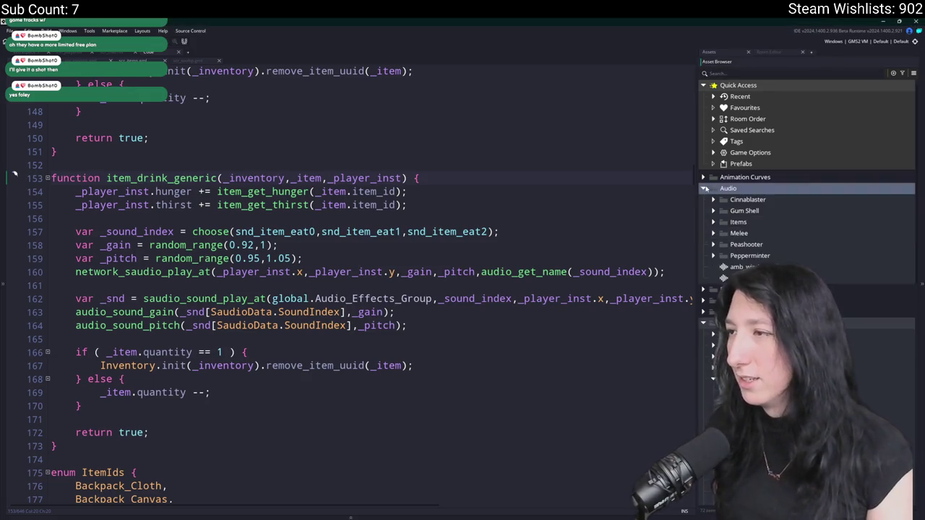
Duplicate snd_item_eat0 in Audio > Items as snd_item_drink0 and start choosing its audio file.
{"action": "left_click", "coordinate": [784, 197]}
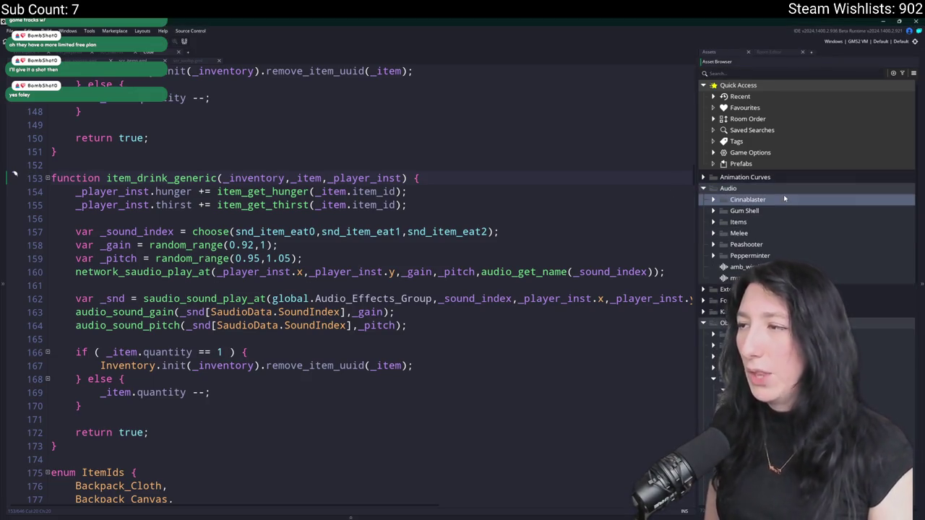
{"action": "double_click", "coordinate": [720, 224]}
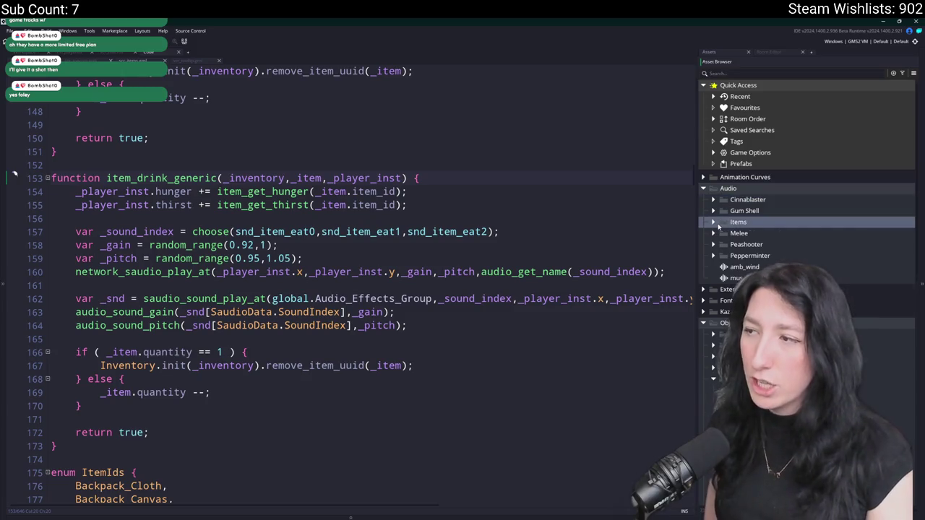
{"action": "left_click", "coordinate": [759, 233]}
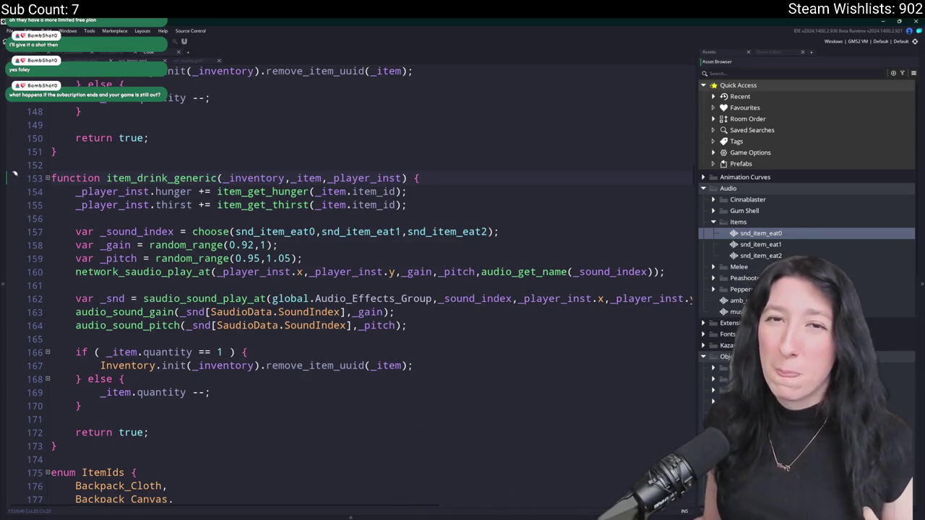
{"action": "key", "text": "ctrl+d"}
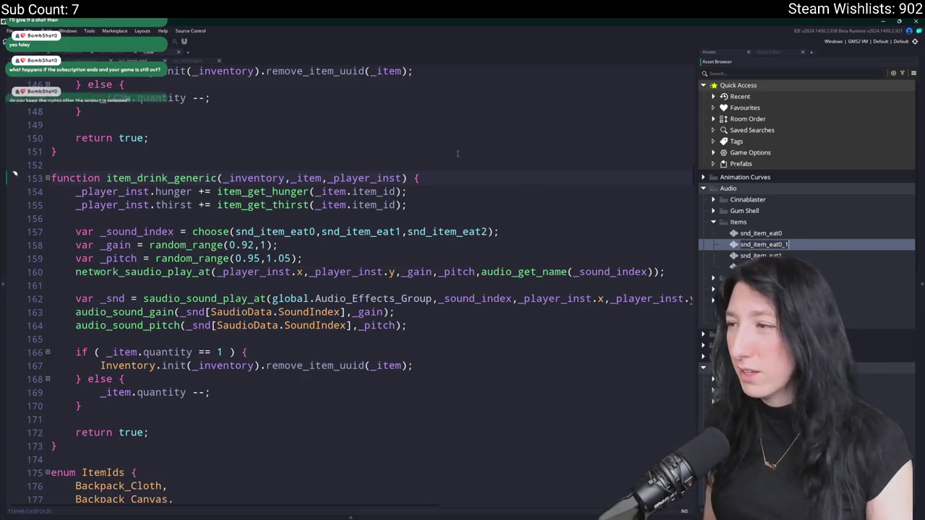
{"action": "type", "text": "ink0"}
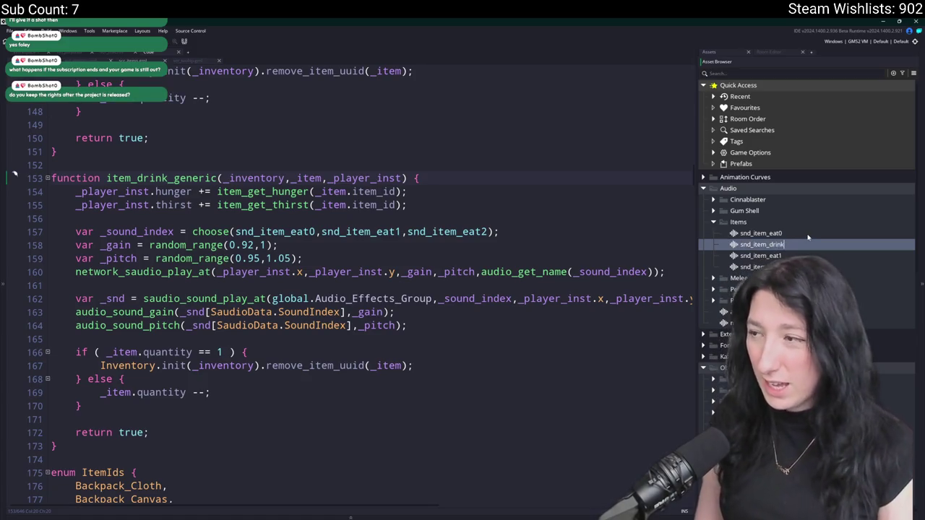
{"action": "key", "text": "Return"}
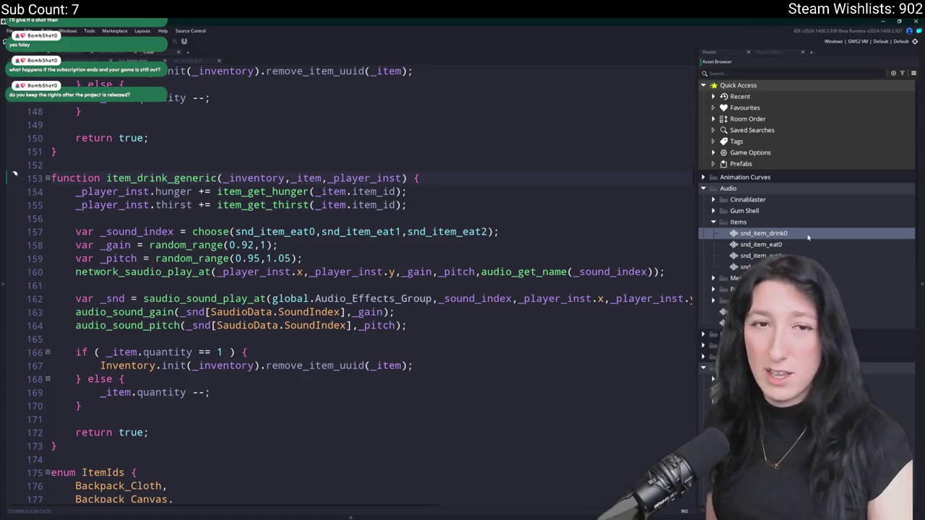
{"action": "double_click", "coordinate": [763, 233]}
{"action": "left_click", "coordinate": [144, 210]}
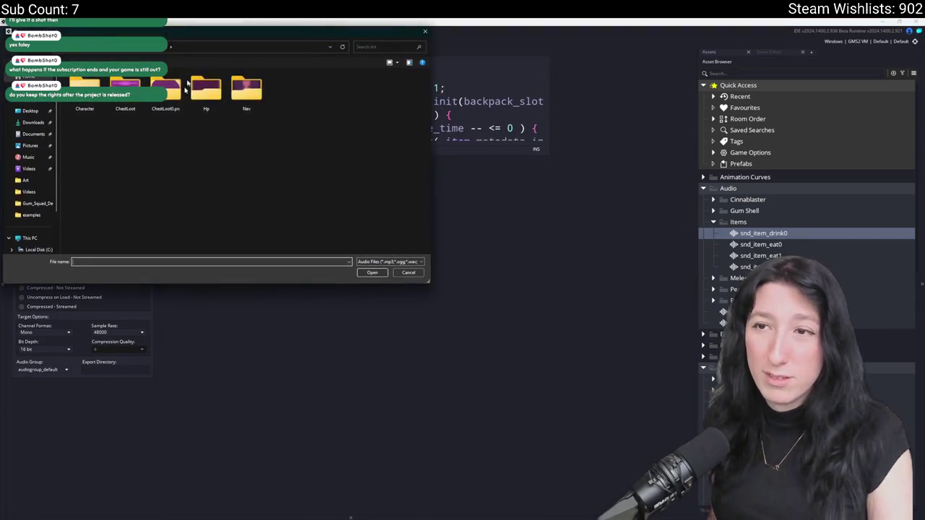
Check Drink0.ogg's file properties on the Desktop, then load it into snd_item_drink0.
{"action": "left_click", "coordinate": [21, 110]}
{"action": "double_click", "coordinate": [107, 155]}
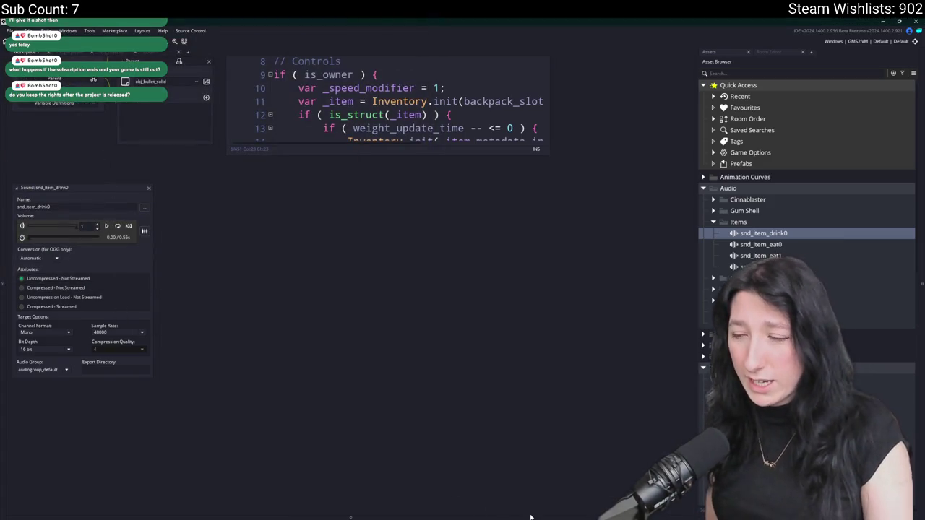
{"action": "left_click", "coordinate": [144, 207]}
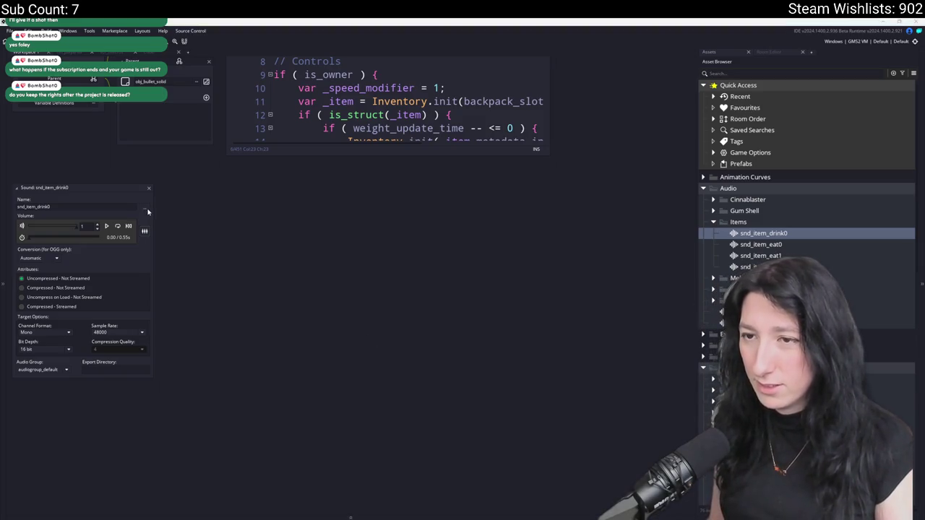
{"action": "left_click", "coordinate": [120, 155]}
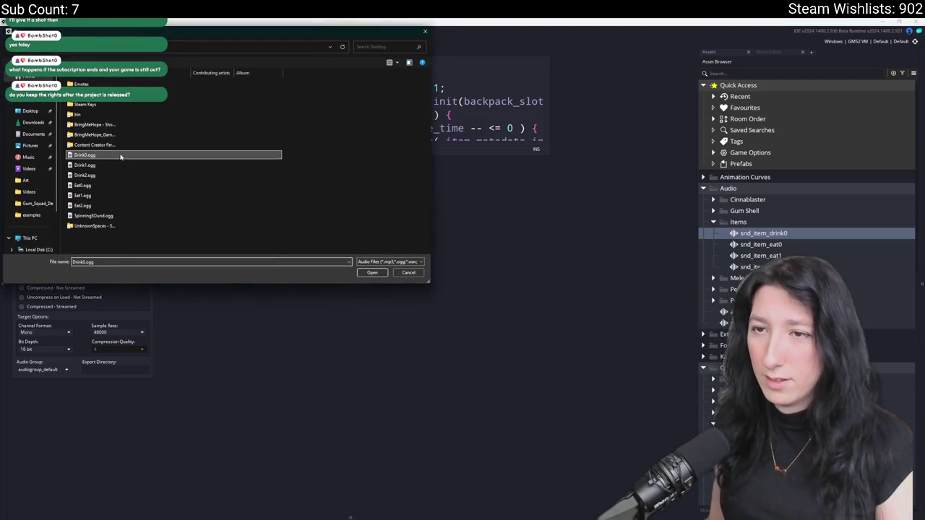
{"action": "right_click", "coordinate": [152, 157]}
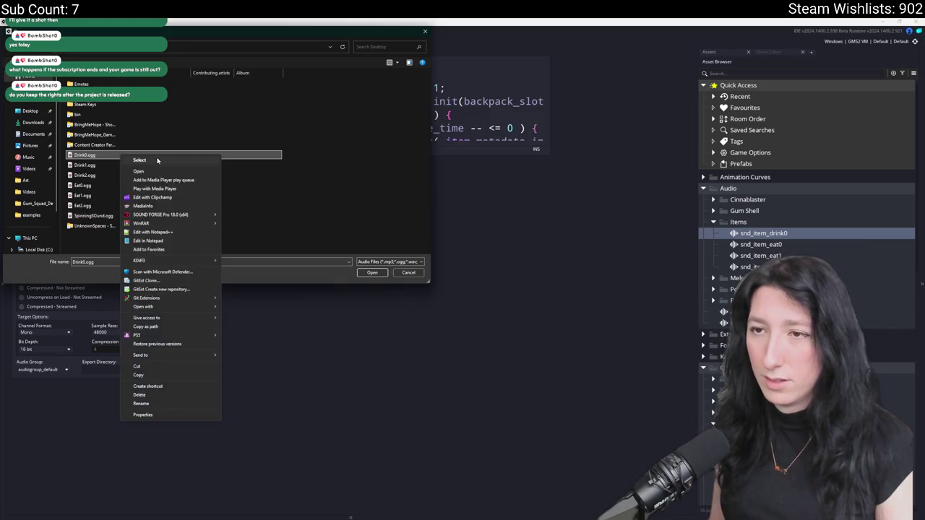
{"action": "left_click", "coordinate": [153, 406]}
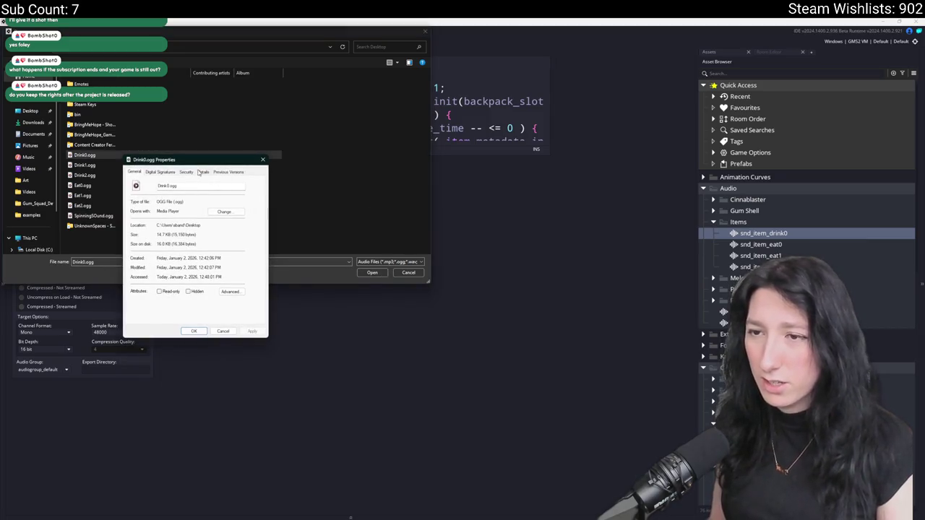
{"action": "left_click", "coordinate": [203, 172]}
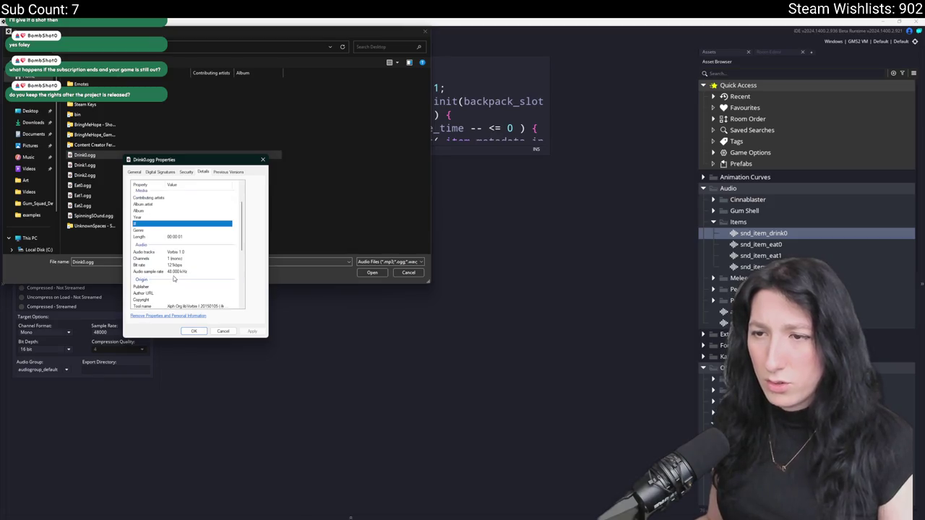
{"action": "left_click", "coordinate": [220, 332]}
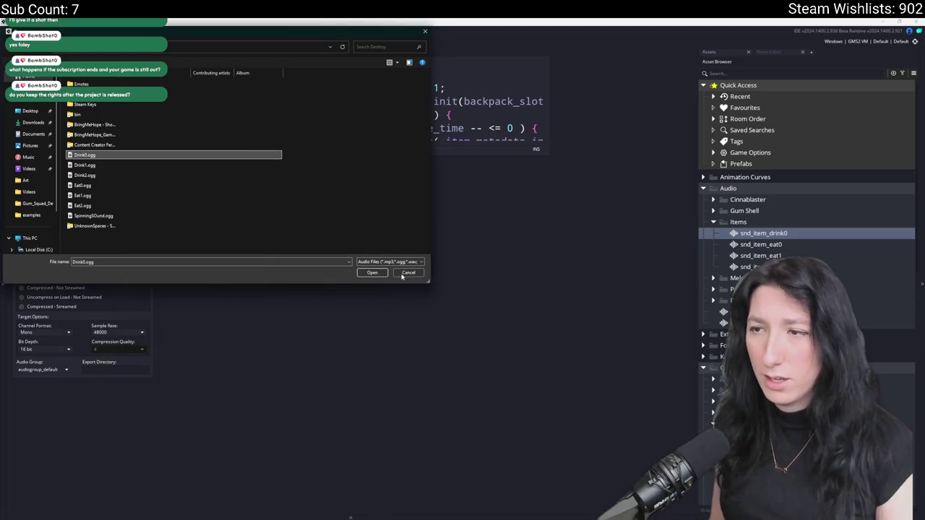
{"action": "left_click", "coordinate": [370, 273]}
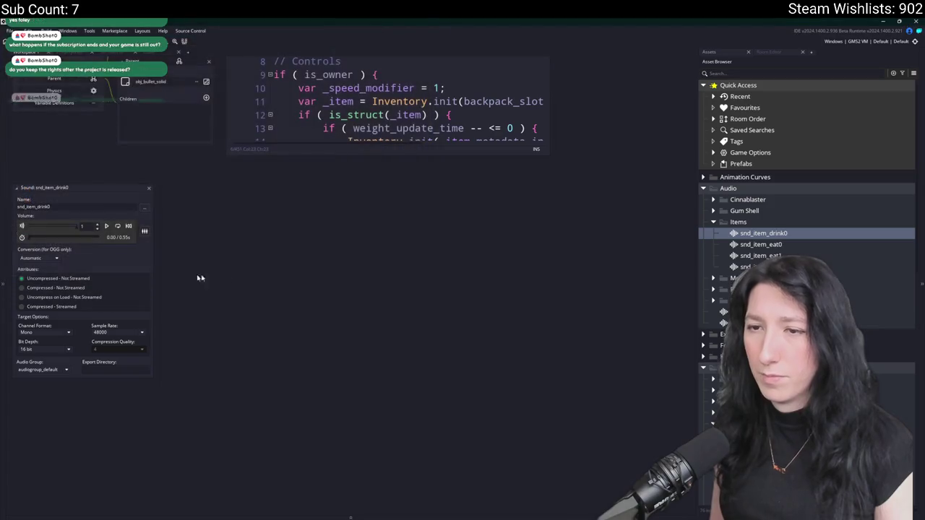
Set snd_item_drink0's volume to 0.3, compare it with snd_item_eat0, and duplicate it.
{"action": "left_click", "coordinate": [105, 227]}
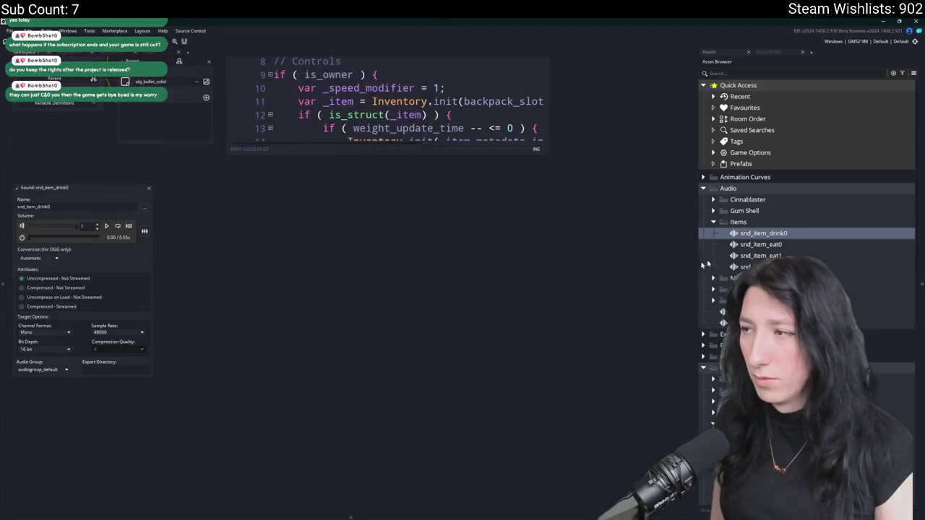
{"action": "left_click_drag", "start_coordinate": [97, 228], "coordinate": [90, 224]}
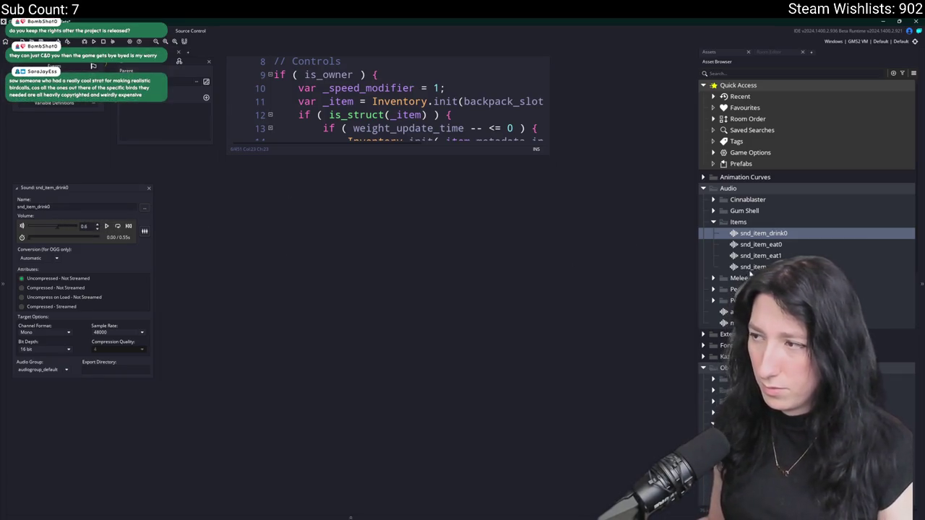
{"action": "double_click", "coordinate": [763, 245]}
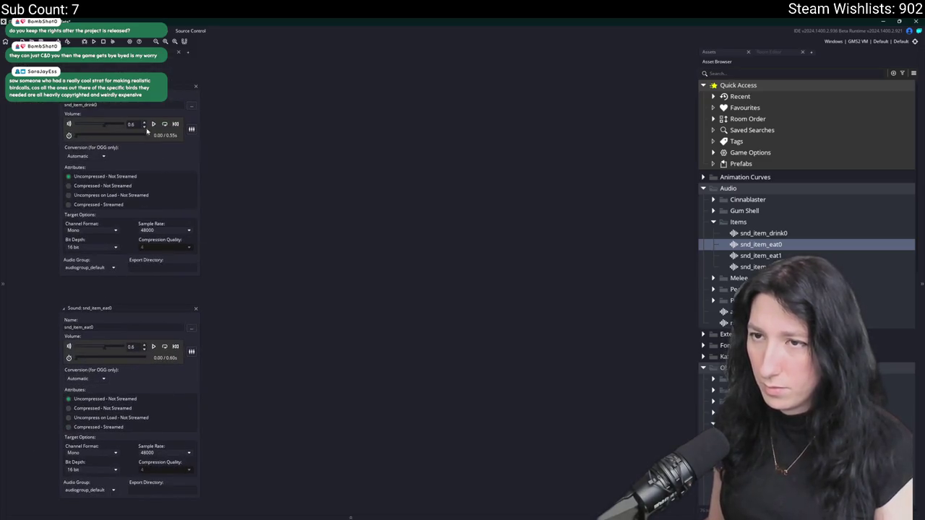
{"action": "left_click_drag", "start_coordinate": [145, 122], "coordinate": [146, 129]}
{"action": "type", "text": ".3"}
{"action": "left_click", "coordinate": [154, 124]}
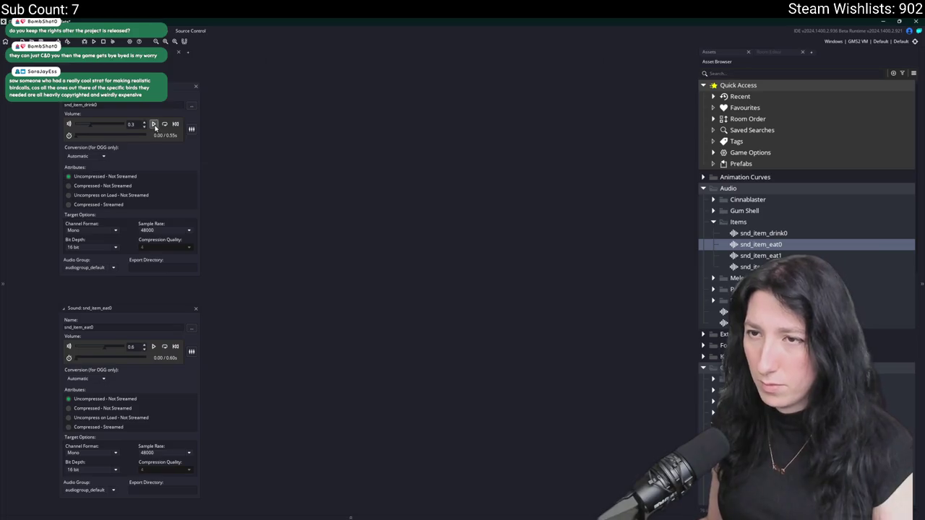
{"action": "left_click", "coordinate": [154, 347]}
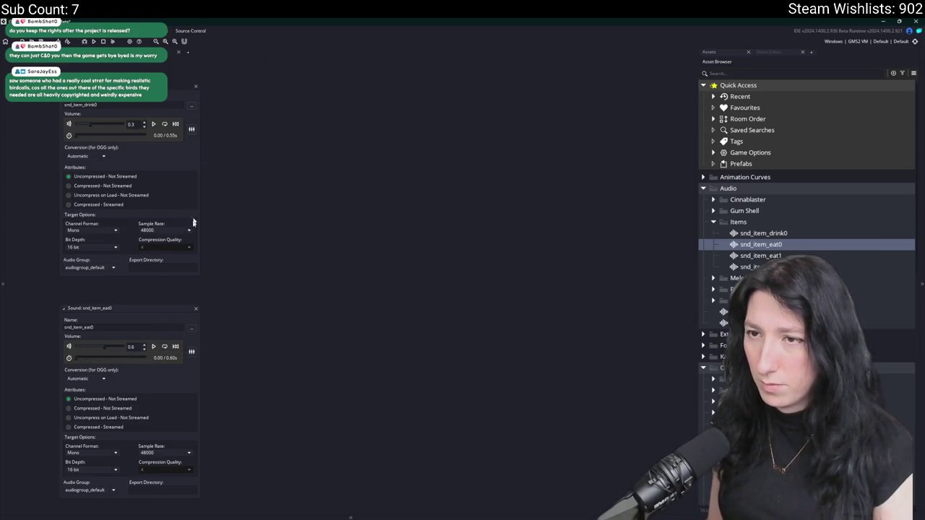
{"action": "double_click", "coordinate": [189, 308]}
{"action": "left_click", "coordinate": [766, 234]}
{"action": "key", "text": "ctrl+d"}
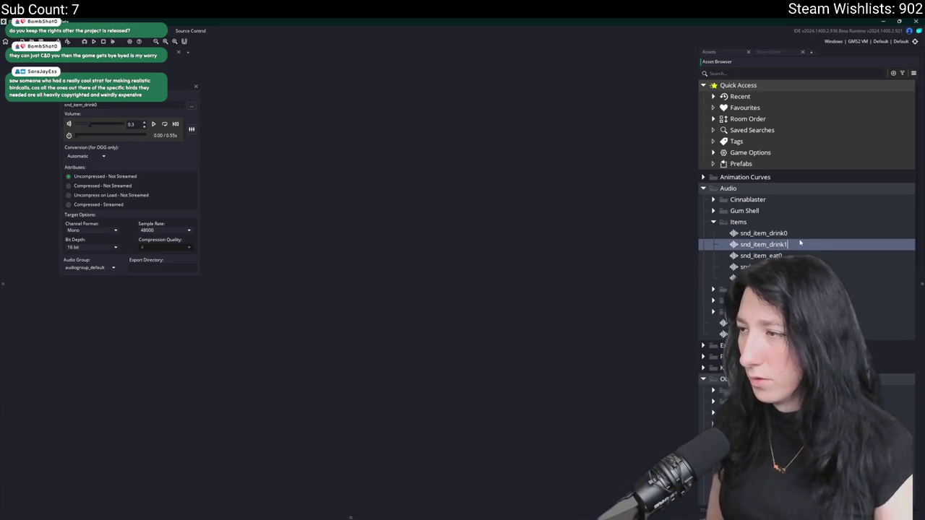
Load Drink1.ogg into the snd_item_drink1 sound.
{"action": "double_click", "coordinate": [799, 244]}
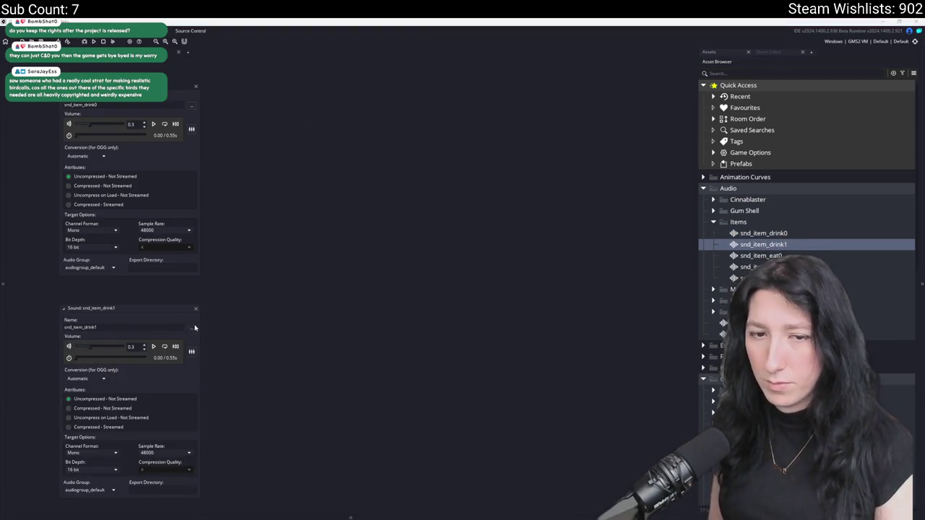
{"action": "left_click", "coordinate": [193, 328]}
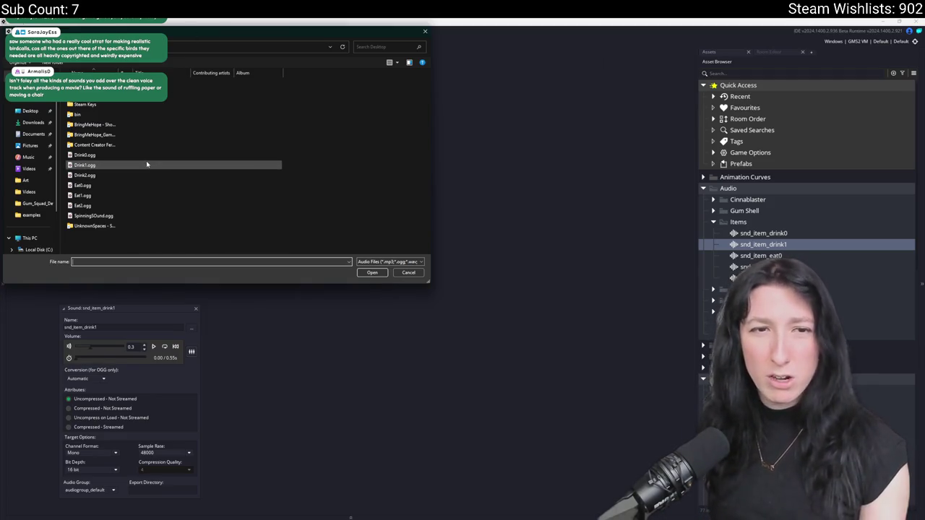
{"action": "double_click", "coordinate": [108, 166]}
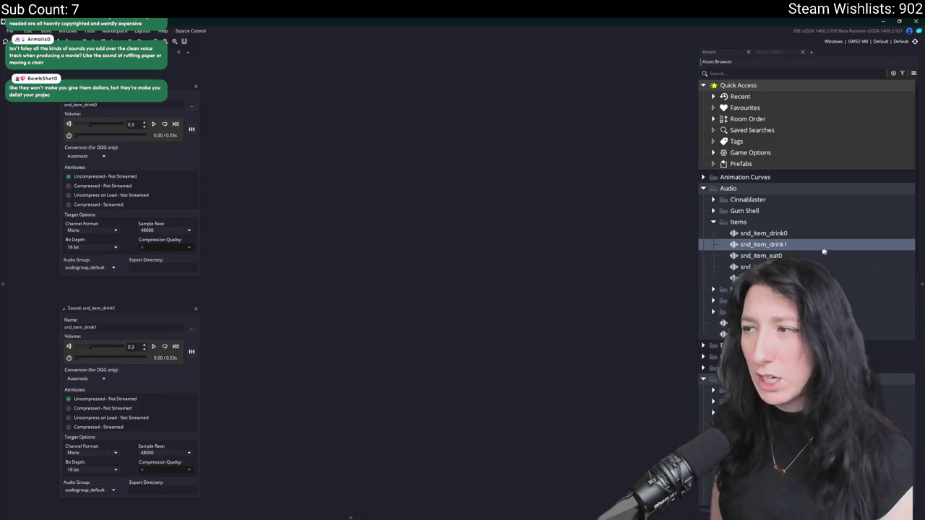
Duplicate it as snd_item_drink2, load Drink2.ogg, and set volume to 0.3.
{"action": "key", "text": "ctrl+d"}
{"action": "key", "text": "BackSpace"}
{"action": "type", "text": "2"}
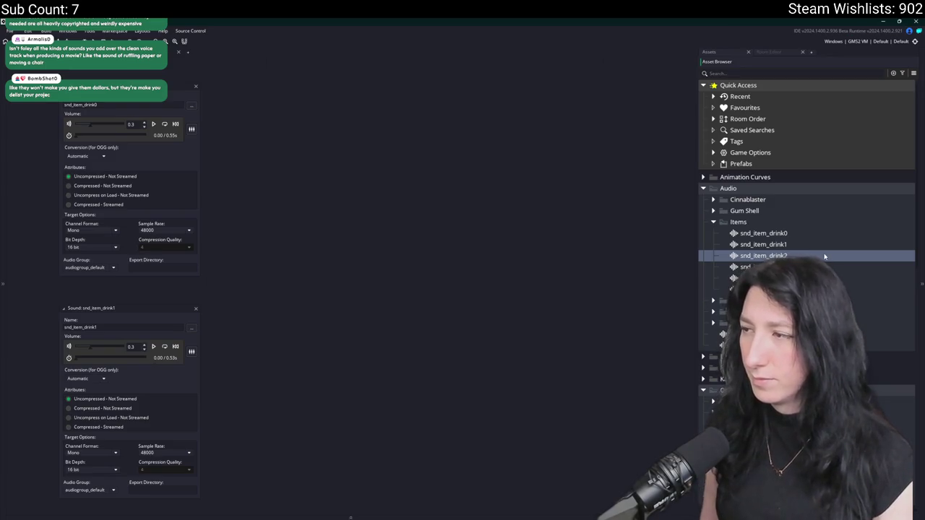
{"action": "key", "text": "Return"}
{"action": "left_click", "coordinate": [191, 213]}
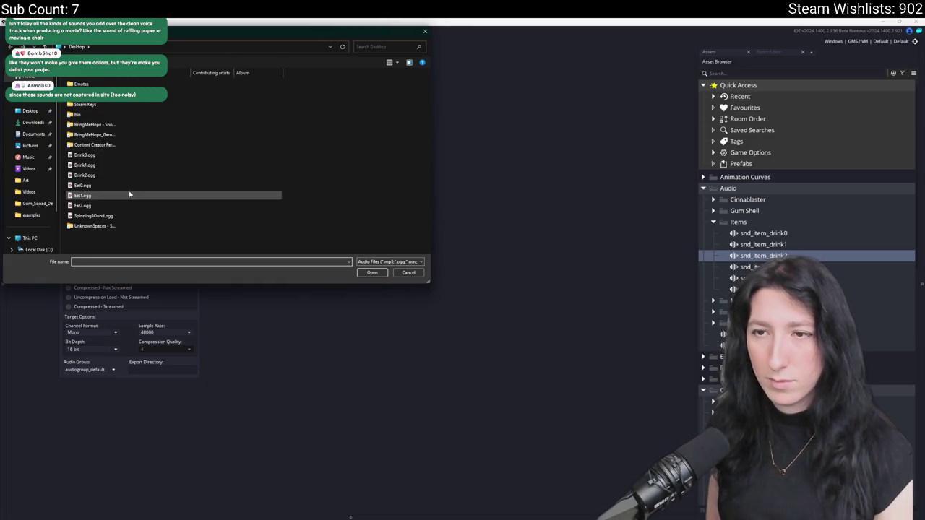
{"action": "double_click", "coordinate": [121, 175]}
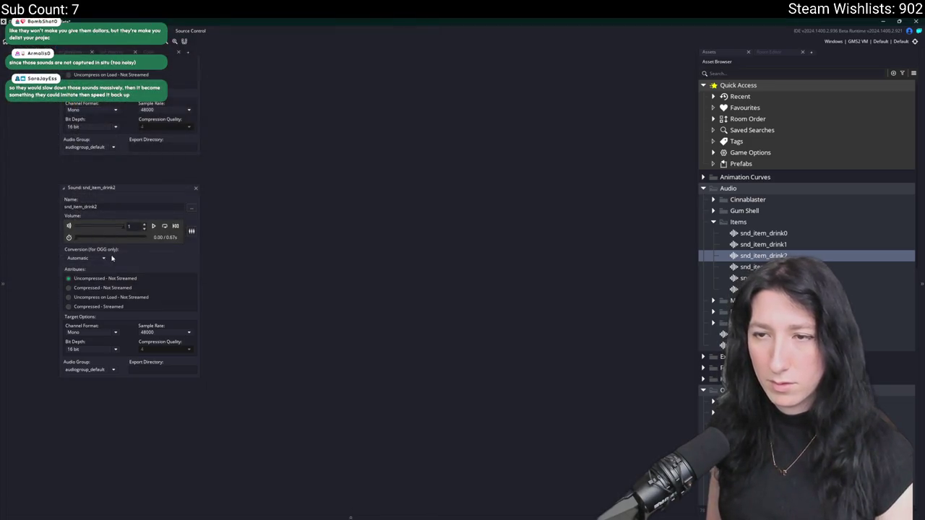
{"action": "double_click", "coordinate": [138, 226]}
{"action": "type", "text": "0.3"}
{"action": "key", "text": "Return"}
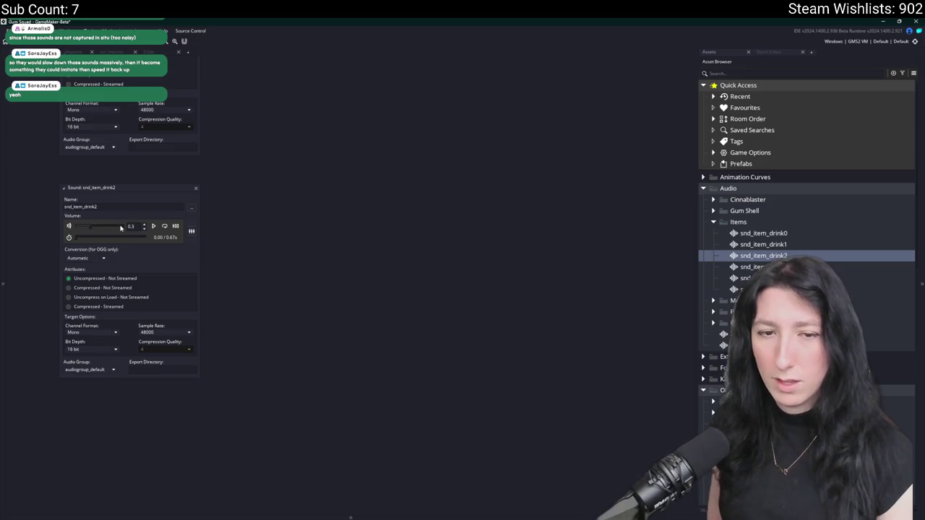
Play snd_item_drink2 to check it and close the open sound editors.
{"action": "scroll", "coordinate": [333, 164], "scroll_direction": "up", "scroll_amount": 3}
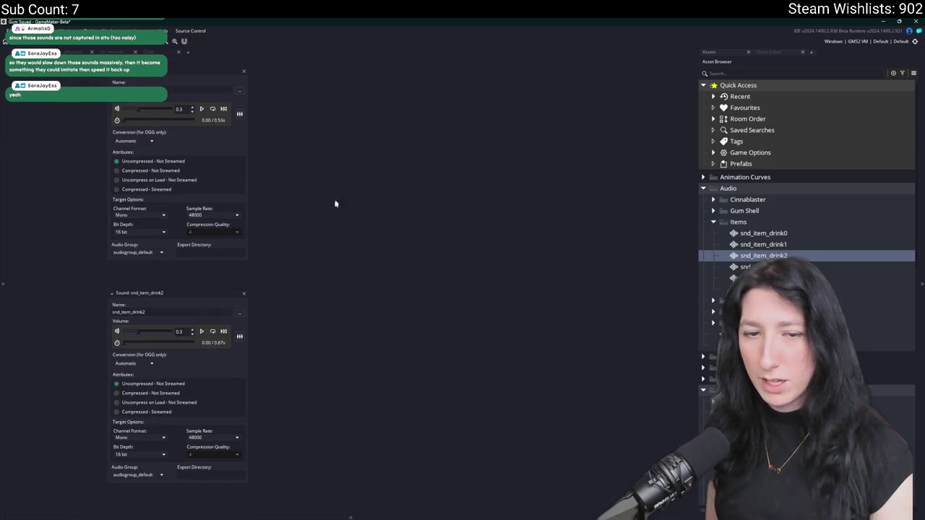
{"action": "left_click", "coordinate": [244, 293]}
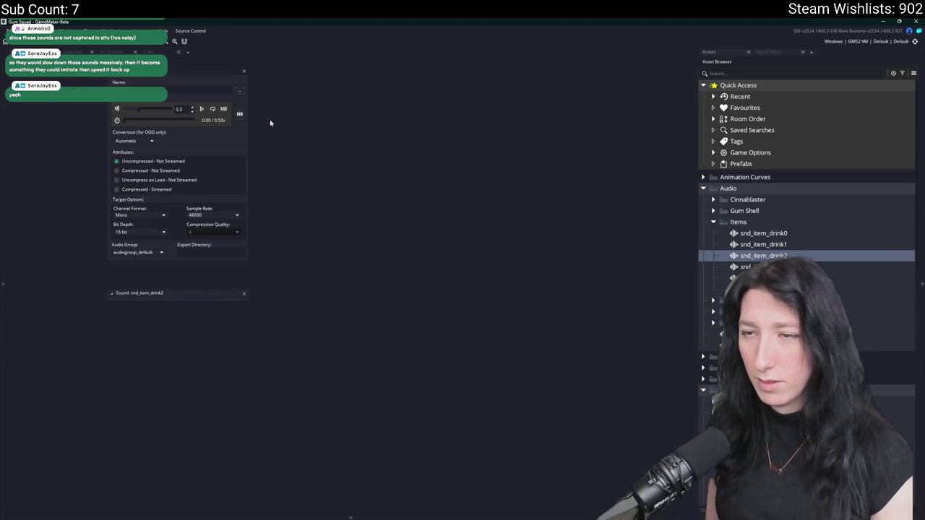
{"action": "scroll", "coordinate": [412, 242], "scroll_direction": "up", "scroll_amount": 3}
{"action": "left_click", "coordinate": [245, 225]}
{"action": "scroll", "coordinate": [300, 216], "scroll_direction": "down", "scroll_amount": 5}
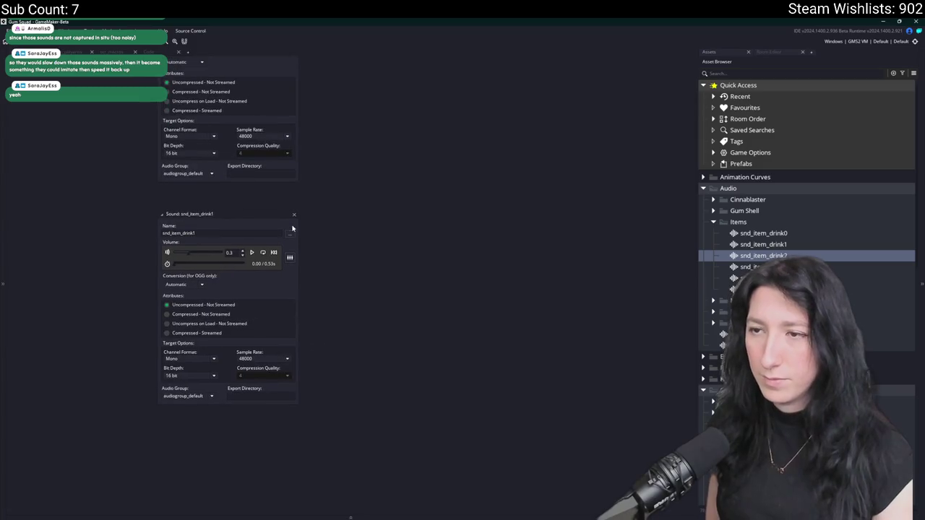
{"action": "scroll", "coordinate": [300, 215], "scroll_direction": "up", "scroll_amount": 4}
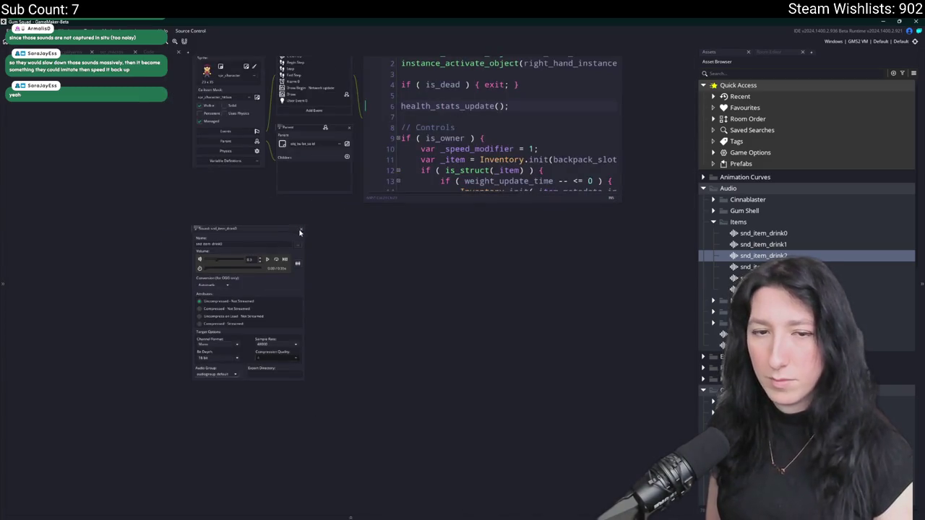
{"action": "left_click", "coordinate": [301, 227]}
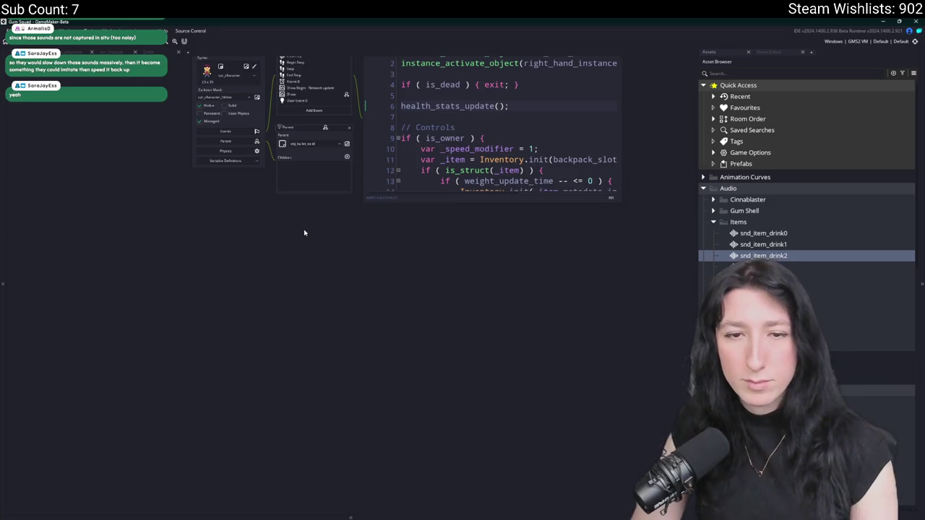
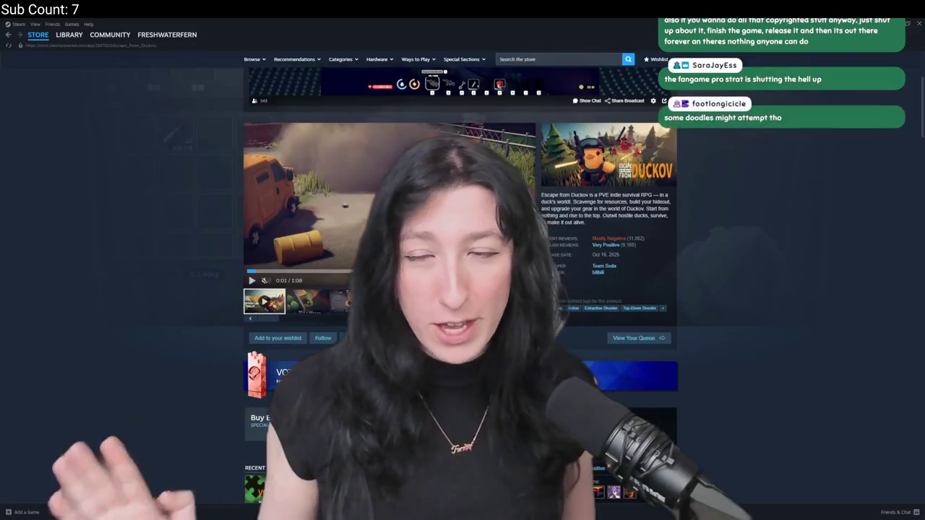
Search the store for 'god tycoon', open Rock God Tycoon's page and view its trailer full screen.
{"action": "left_click", "coordinate": [585, 60]}
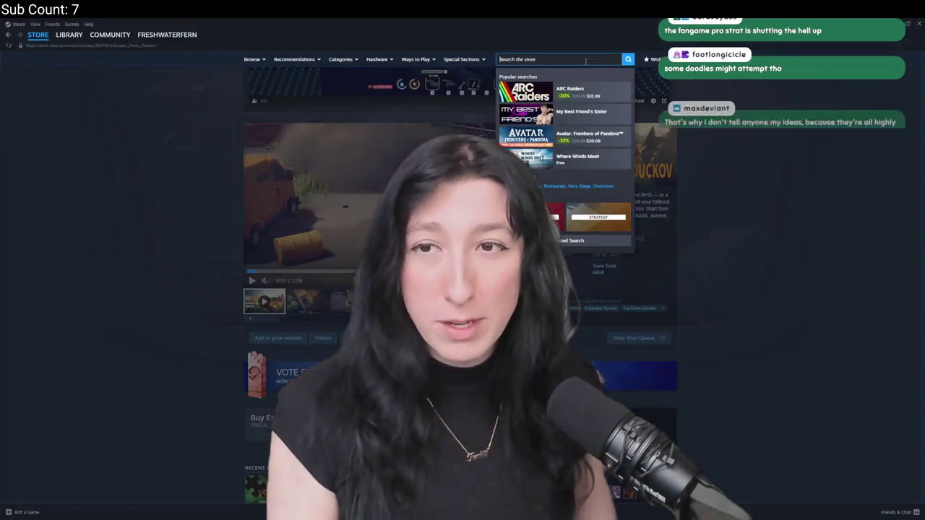
{"action": "type", "text": "rockgod tycoon"}
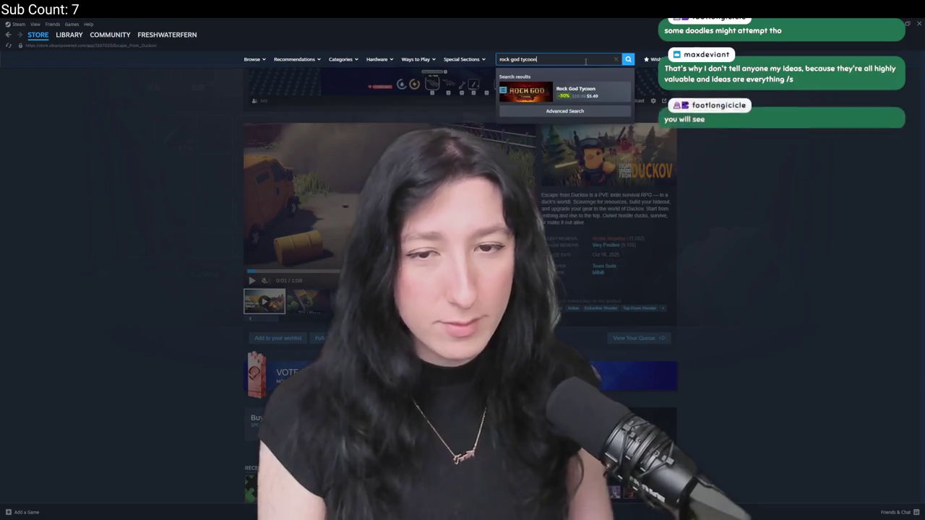
{"action": "left_click", "coordinate": [536, 87]}
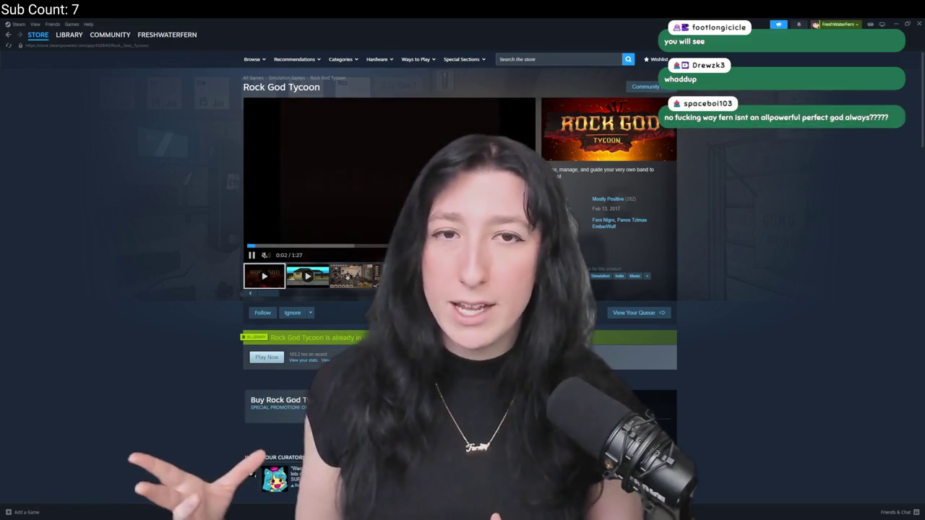
{"action": "left_click", "coordinate": [526, 254]}
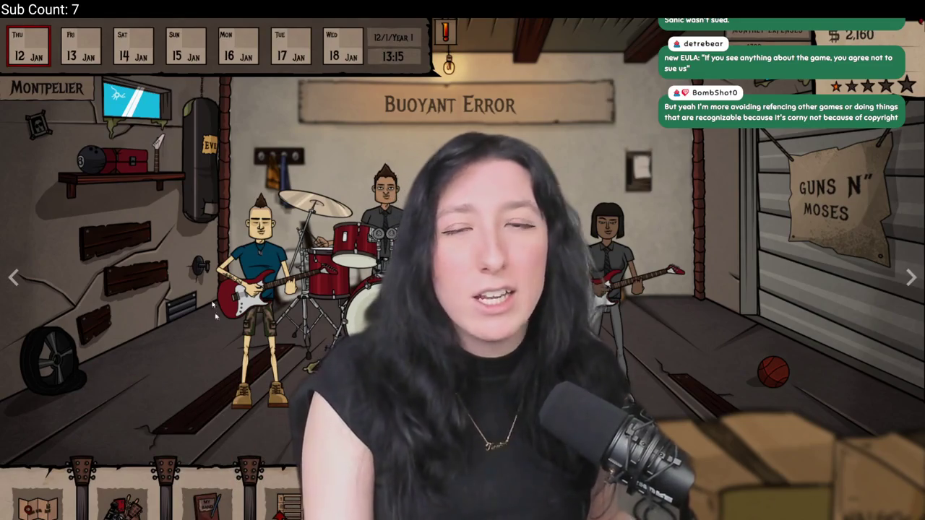
Leave the fullscreen viewer, highlight the release date, and close Steam to reveal GameMaker.
{"action": "key", "text": "alt+Tab"}
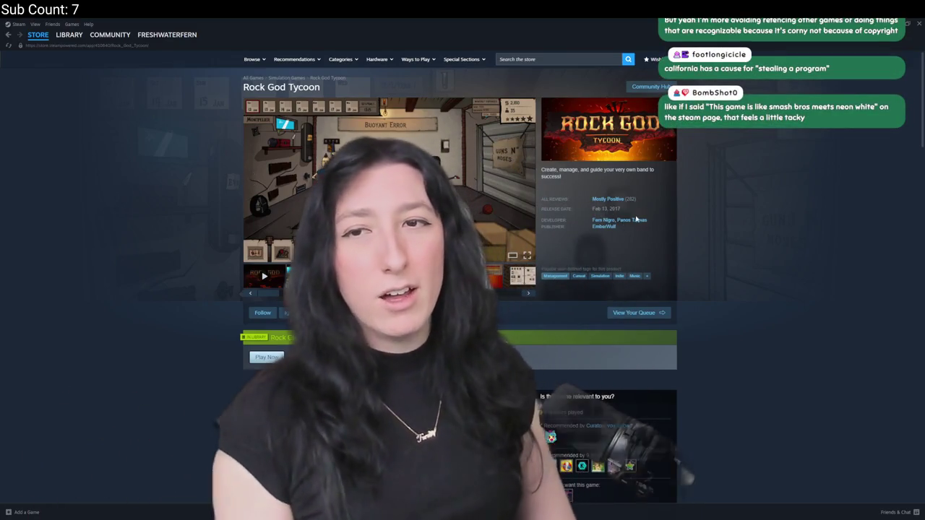
{"action": "left_click_drag", "start_coordinate": [620, 208], "coordinate": [597, 209]}
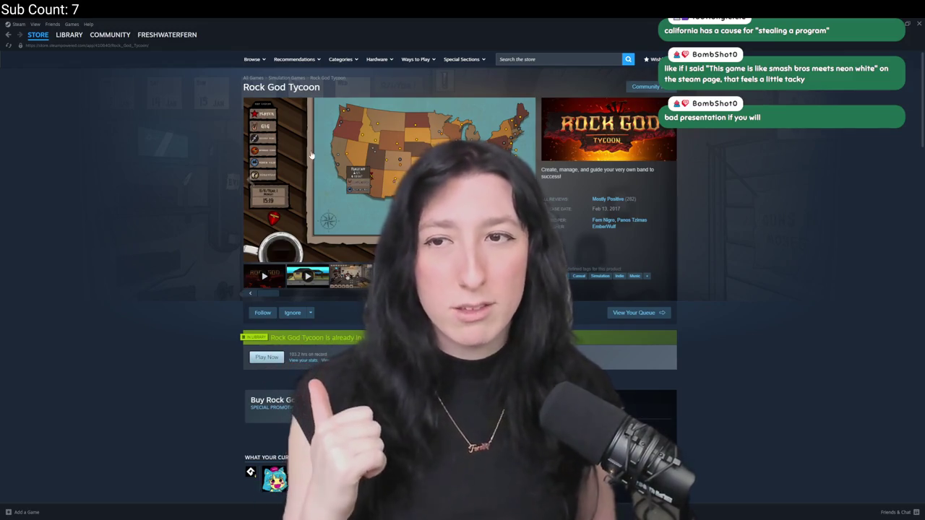
{"action": "left_click", "coordinate": [916, 25]}
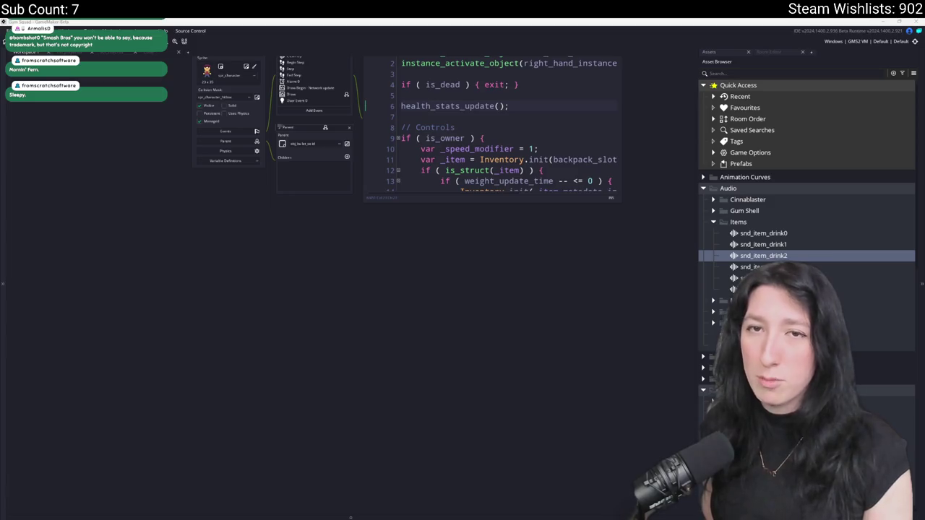
On line 157, replace the eat sound names with snd_item_drink0, snd_item_drink1 and snd_item_drink2.
{"action": "scroll", "coordinate": [97, 269], "scroll_direction": "up", "scroll_amount": 5}
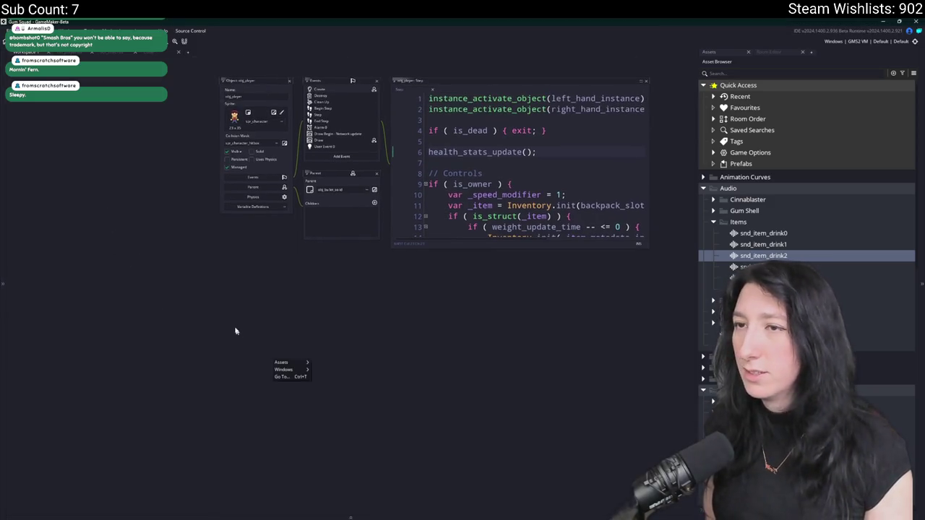
{"action": "scroll", "coordinate": [452, 320], "scroll_direction": "down", "scroll_amount": 1}
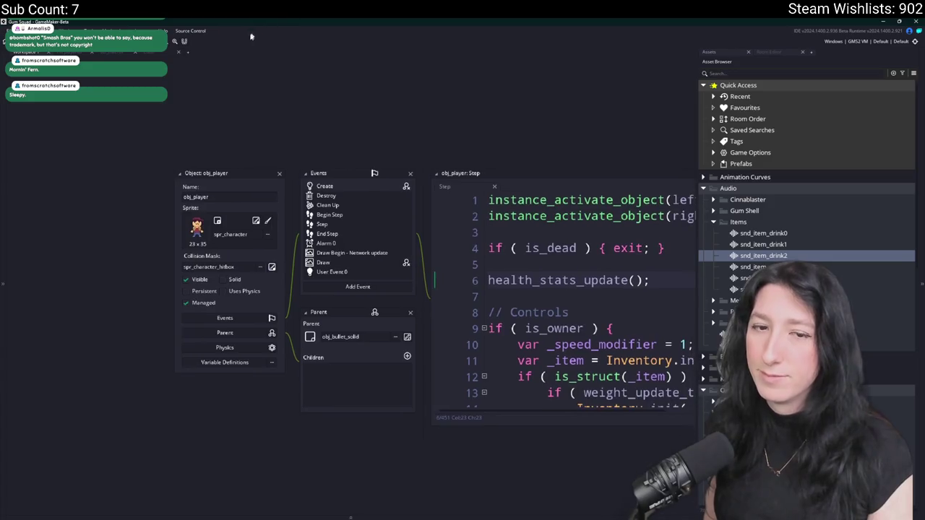
{"action": "left_click", "coordinate": [155, 52]}
{"action": "left_click", "coordinate": [432, 192]}
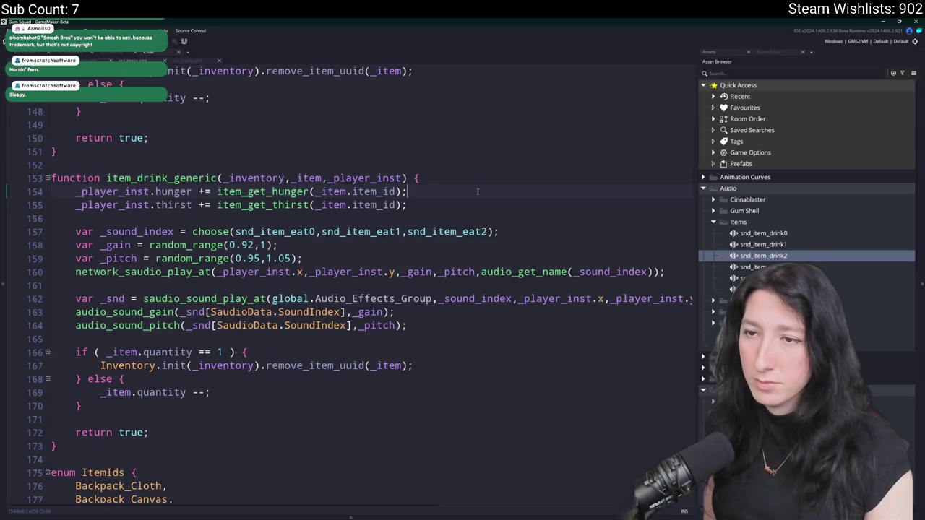
{"action": "left_click", "coordinate": [458, 181]}
{"action": "left_click_drag", "start_coordinate": [308, 231], "coordinate": [291, 231]}
{"action": "type", "text": "drink"}
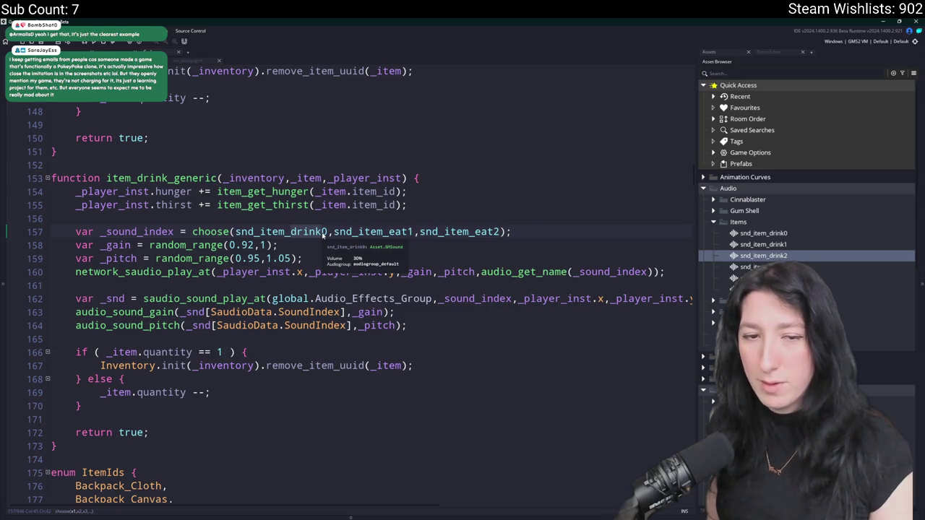
{"action": "left_click", "coordinate": [520, 231]}
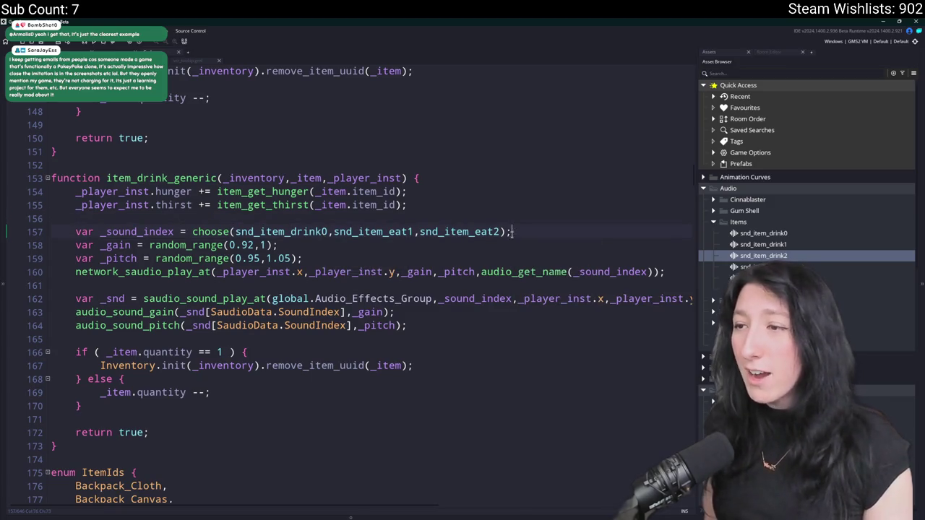
{"action": "left_click_drag", "start_coordinate": [492, 231], "coordinate": [474, 232]}
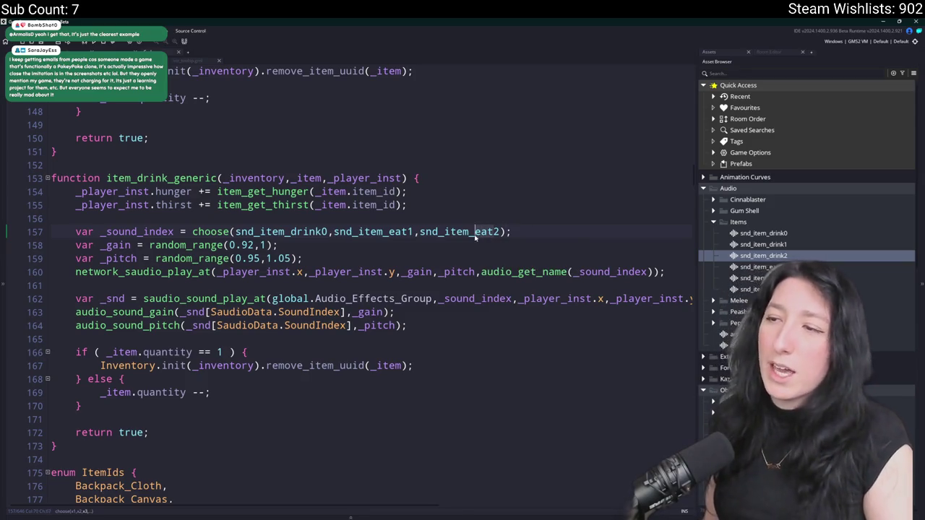
{"action": "type", "text": "drink"}
{"action": "left_click_drag", "start_coordinate": [407, 231], "coordinate": [390, 231]}
{"action": "type", "text": "drink"}
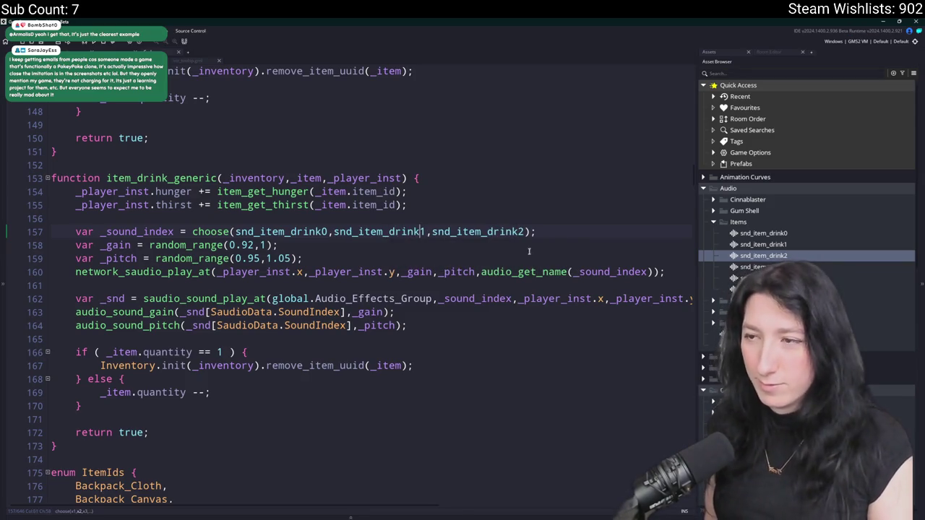
{"action": "left_click", "coordinate": [537, 232]}
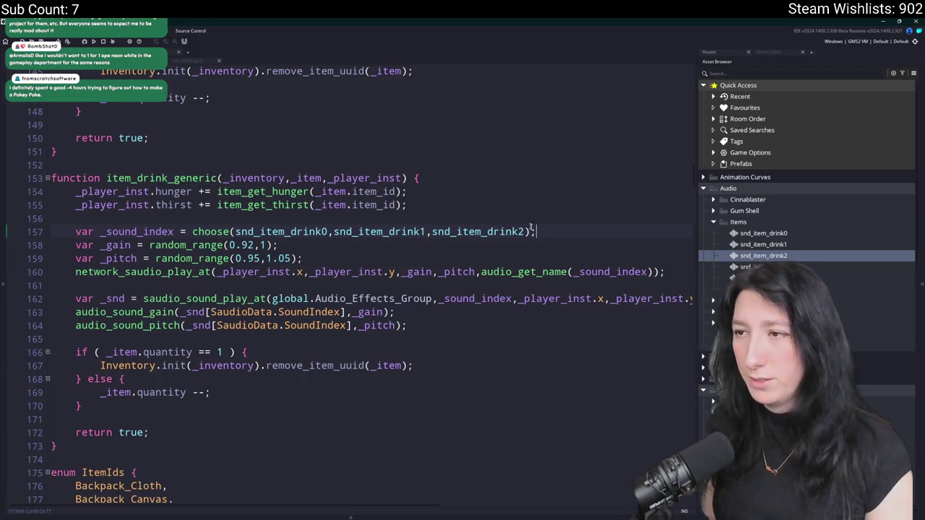
{"action": "scroll", "coordinate": [526, 229], "scroll_direction": "down", "scroll_amount": 1}
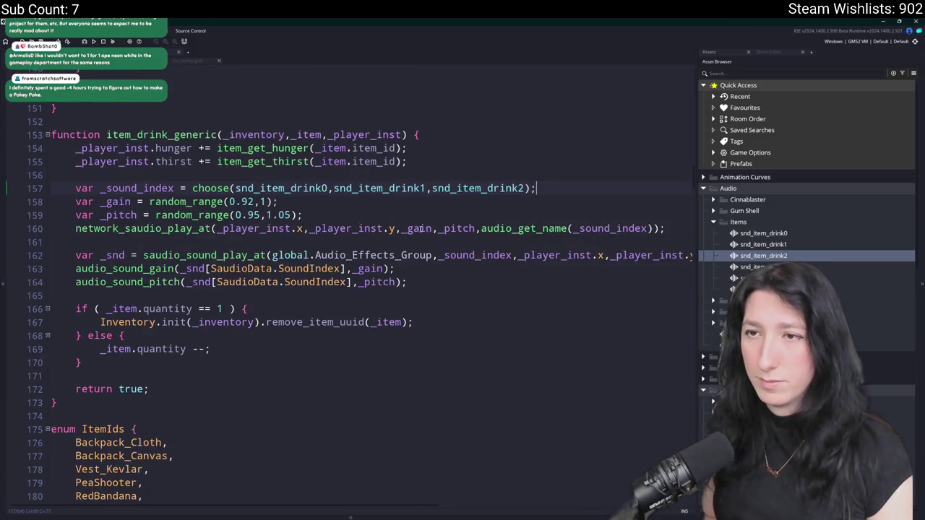
{"action": "left_click", "coordinate": [216, 134]}
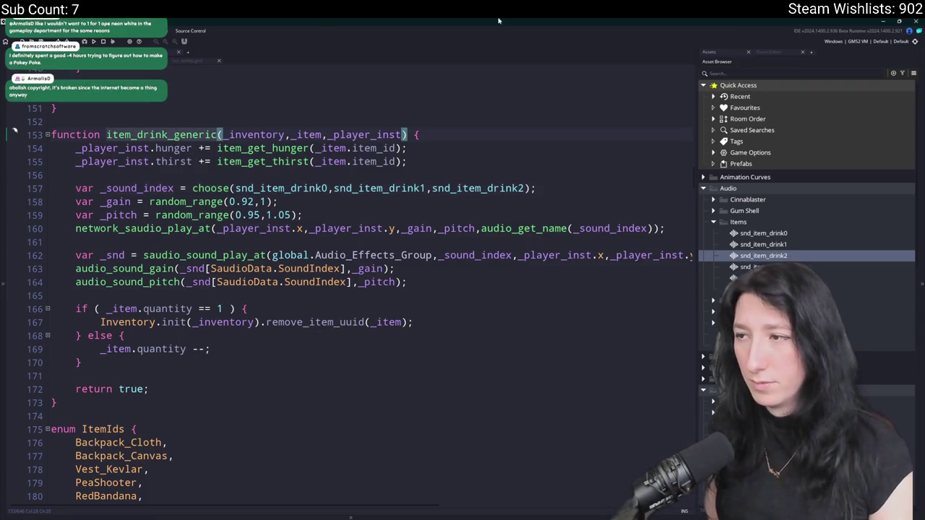
{"action": "left_click", "coordinate": [478, 202]}
{"action": "scroll", "coordinate": [477, 203], "scroll_direction": "down", "scroll_amount": 2}
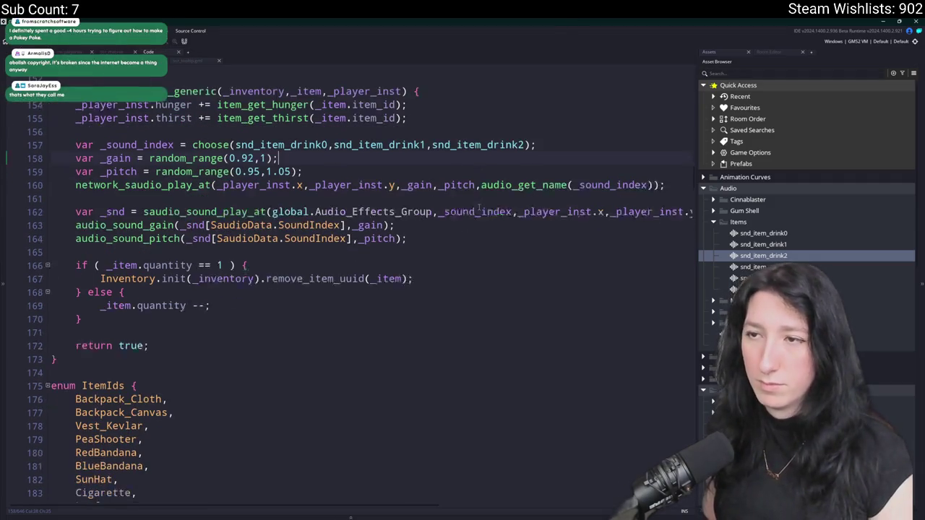
{"action": "key", "text": "Page_Down"}
{"action": "key", "text": "Page_Down"}
{"action": "key", "text": "Page_Down"}
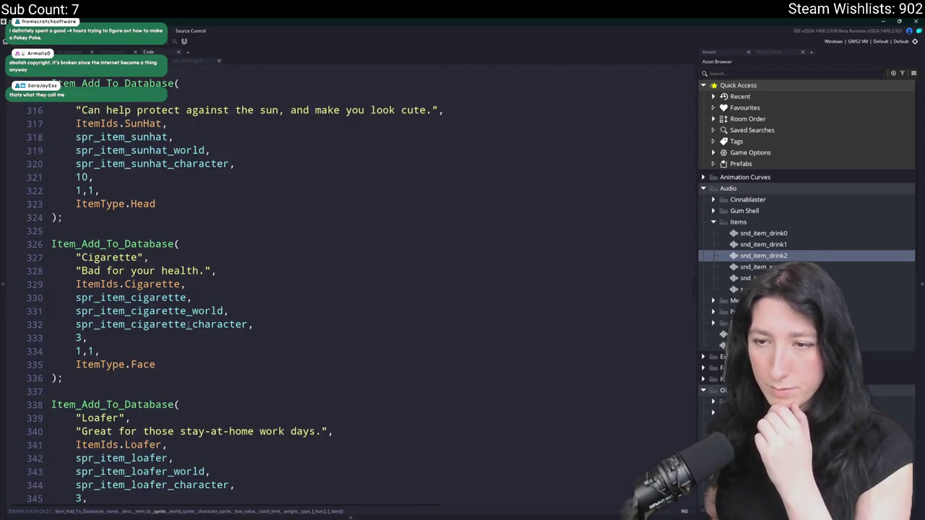
{"action": "key", "text": "Page_Up"}
{"action": "key", "text": "Page_Up"}
{"action": "scroll", "coordinate": [268, 286], "scroll_direction": "up", "scroll_amount": 15}
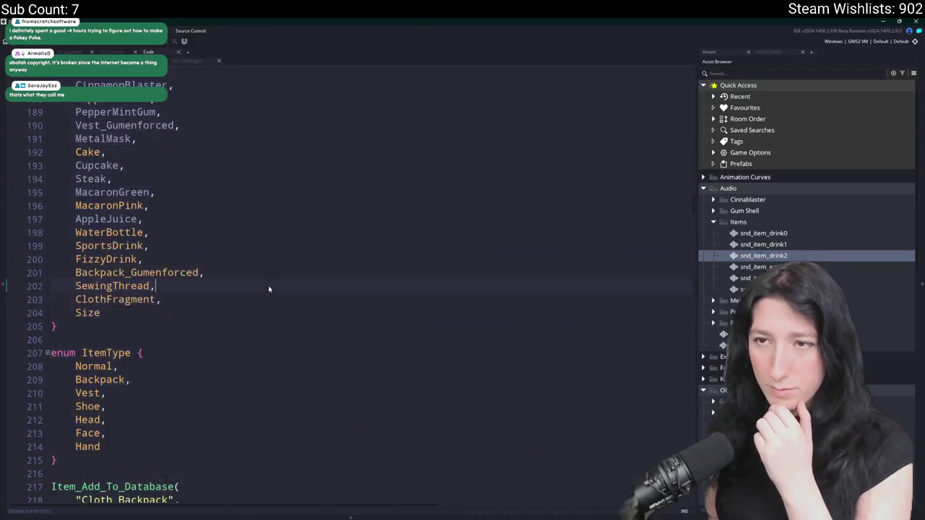
{"action": "scroll", "coordinate": [225, 324], "scroll_direction": "up", "scroll_amount": 3}
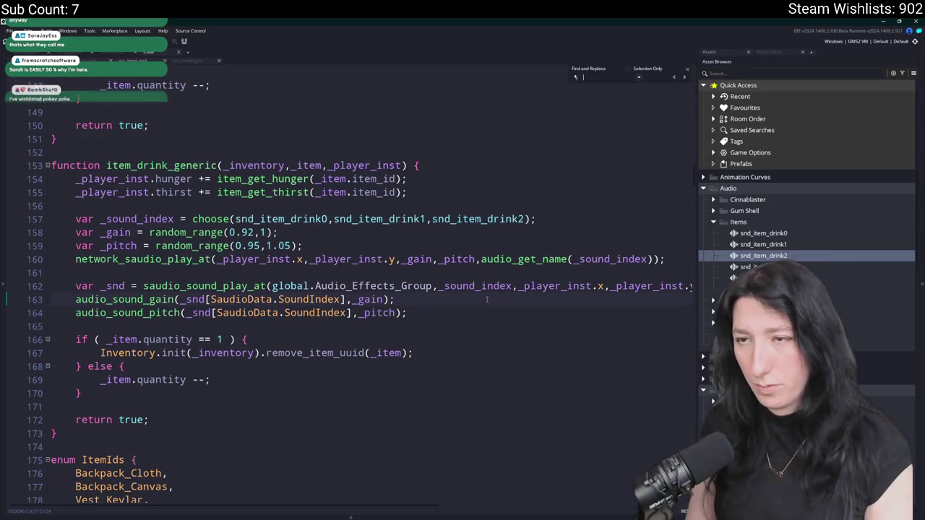
Search for '_gen', then try item_drink_generic on the cake's consume entry and revert it.
{"action": "key", "text": "ctrl+f"}
{"action": "key", "text": "Return"}
{"action": "type", "text": "eat_gen"}
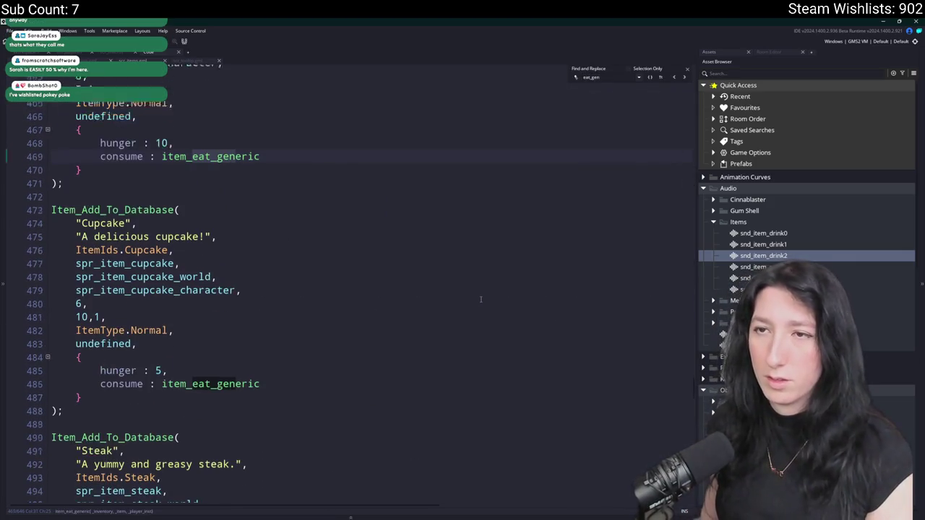
{"action": "key", "text": "ctrl+z"}
{"action": "key", "text": "ctrl+z"}
{"action": "key", "text": "ctrl+y"}
{"action": "key", "text": "ctrl+y"}
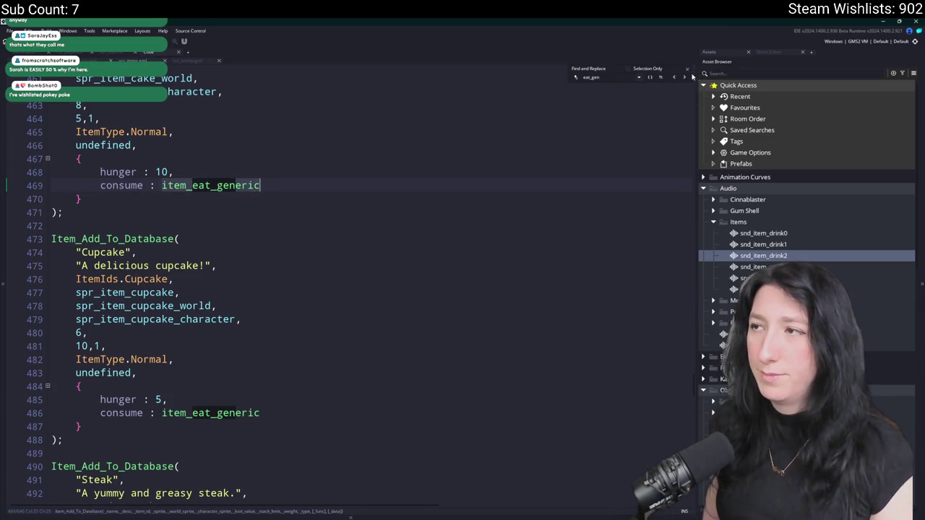
{"action": "left_click_drag", "start_coordinate": [260, 185], "coordinate": [99, 188]}
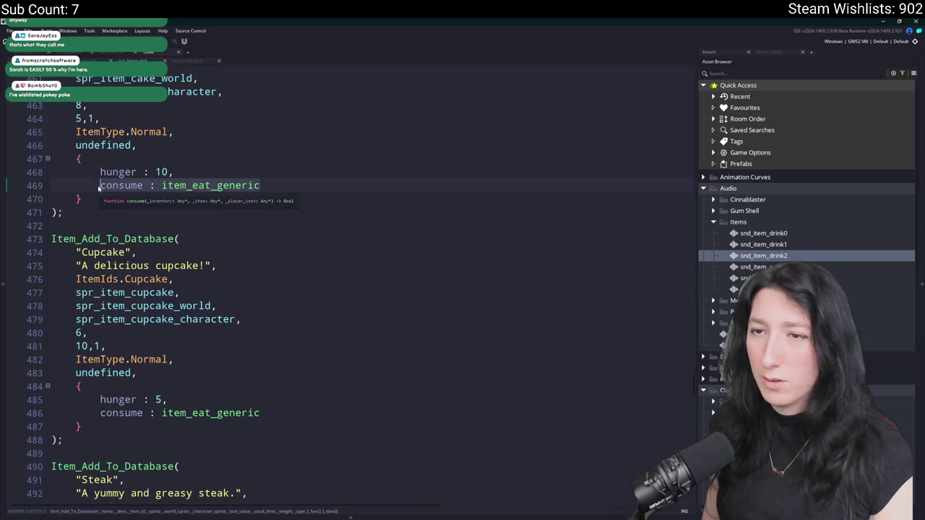
{"action": "type", "text": "consume : item_drink_generic"}
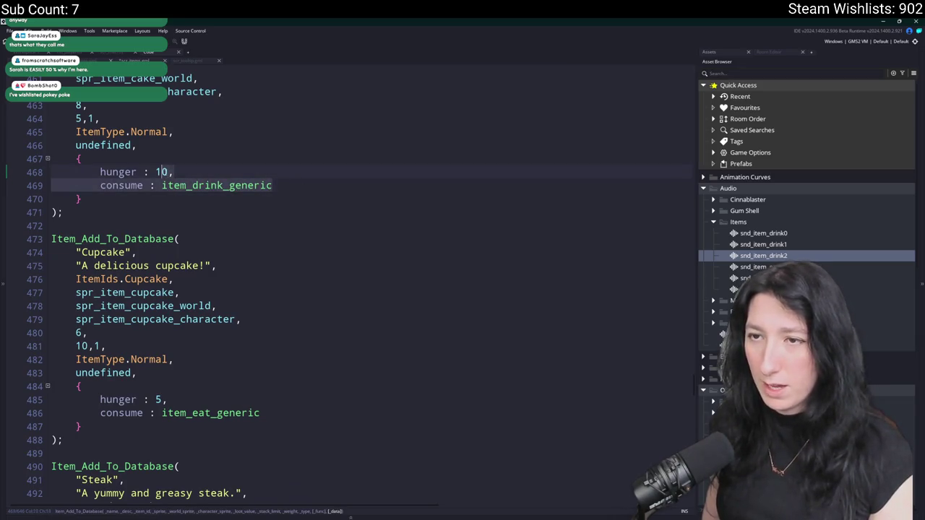
{"action": "key", "text": "ctrl+z"}
Paste the thirst and item_drink_generic consume lines into Apple Juice and Water Bottle.
{"action": "scroll", "coordinate": [313, 350], "scroll_direction": "down", "scroll_amount": 11}
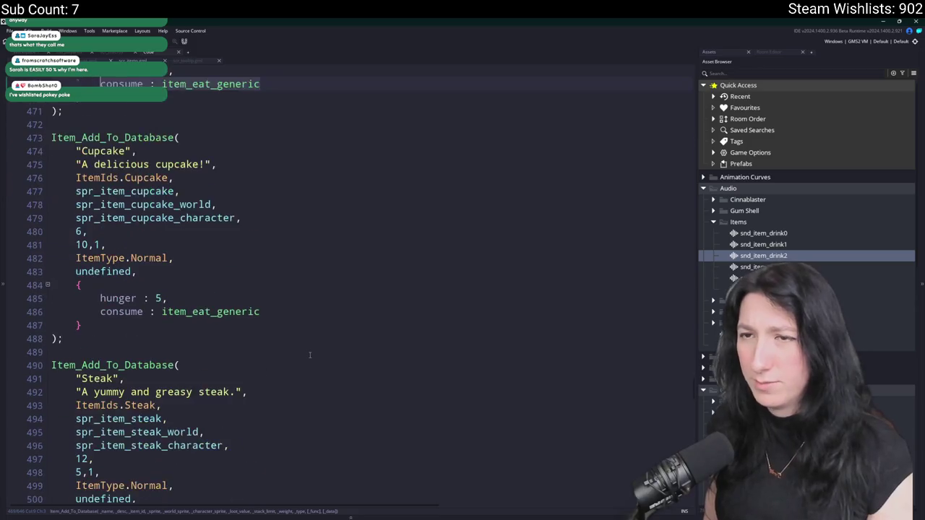
{"action": "scroll", "coordinate": [212, 383], "scroll_direction": "down", "scroll_amount": 14}
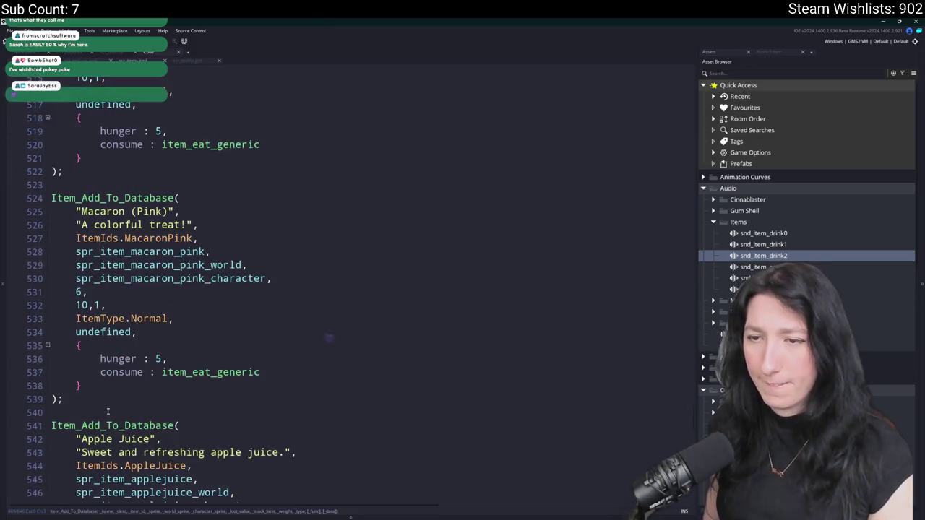
{"action": "left_click", "coordinate": [197, 338]}
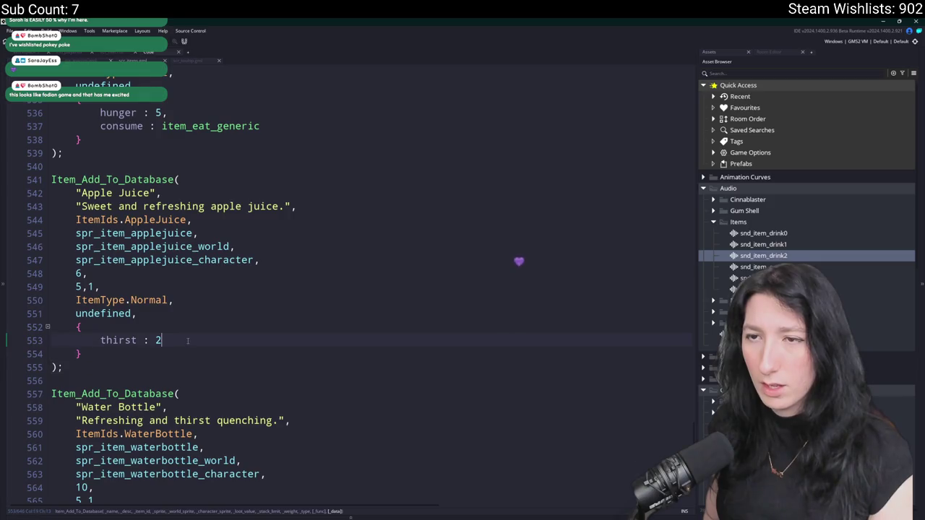
{"action": "type", "text": ", \t\tconsume : item_drink_generic"}
{"action": "scroll", "coordinate": [197, 338], "scroll_direction": "down", "scroll_amount": 3}
{"action": "left_click", "coordinate": [197, 428]}
{"action": "left_click", "coordinate": [197, 437]}
{"action": "type", "text": ", \t\tconsume : item_drink_generic"}
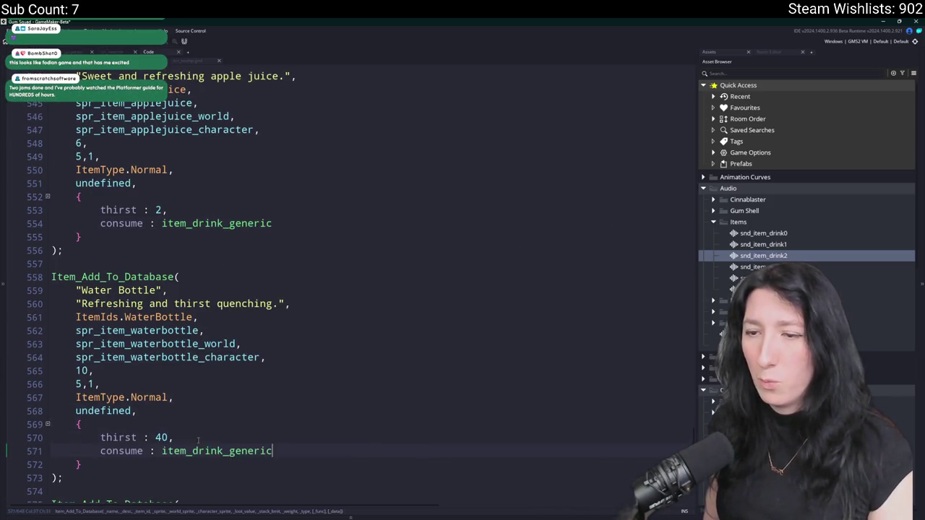
Paste the thirst and item_drink_generic consume lines into Sports Drink and Fizzy Drink.
{"action": "scroll", "coordinate": [198, 437], "scroll_direction": "down", "scroll_amount": 5}
{"action": "left_click", "coordinate": [188, 449]}
{"action": "key", "text": "ctrl+v"}
{"action": "scroll", "coordinate": [188, 448], "scroll_direction": "down", "scroll_amount": 3}
{"action": "scroll", "coordinate": [211, 394], "scroll_direction": "down", "scroll_amount": 4}
{"action": "left_click", "coordinate": [211, 395]}
{"action": "key", "text": "ctrl+v"}
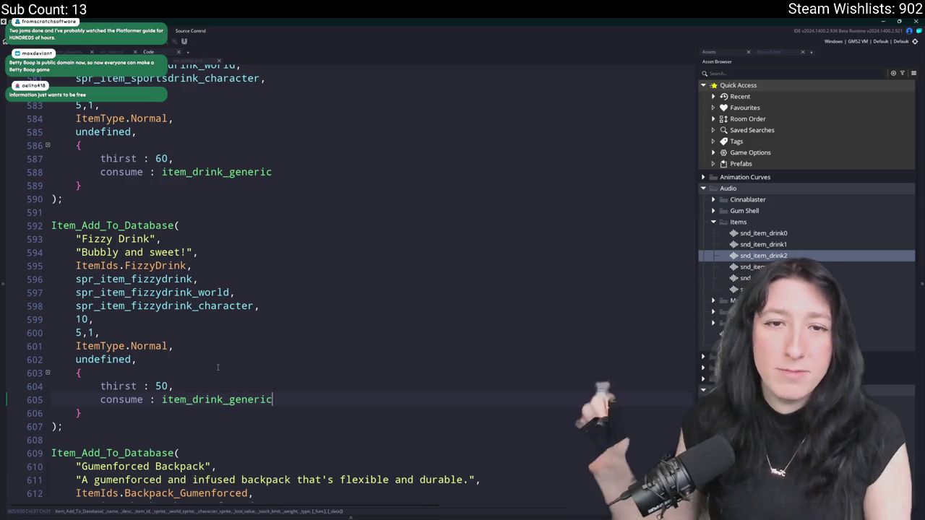
{"action": "key", "text": "Insert"}
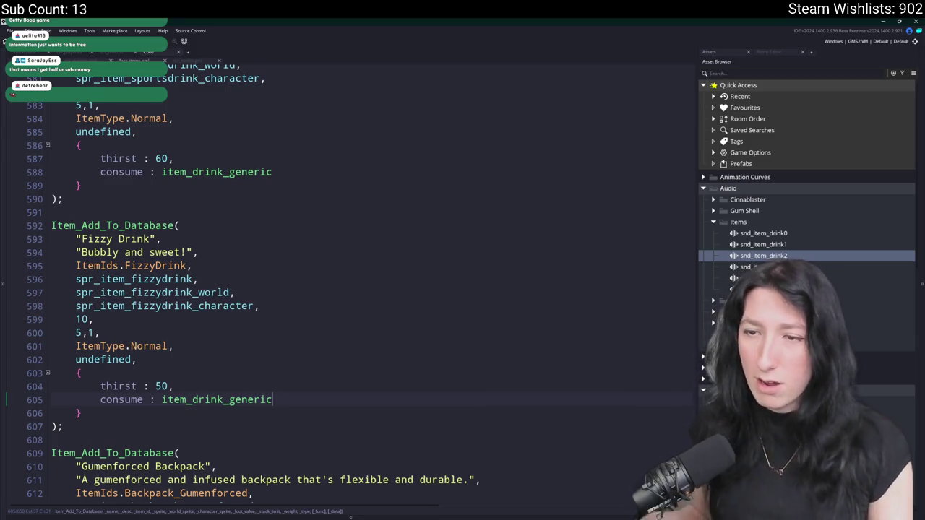
Scroll through the item entries, jump to the top, and scroll to ItemObject and Item_Add_To_Database.
{"action": "left_click", "coordinate": [305, 287]}
{"action": "scroll", "coordinate": [305, 287], "scroll_direction": "down", "scroll_amount": 8}
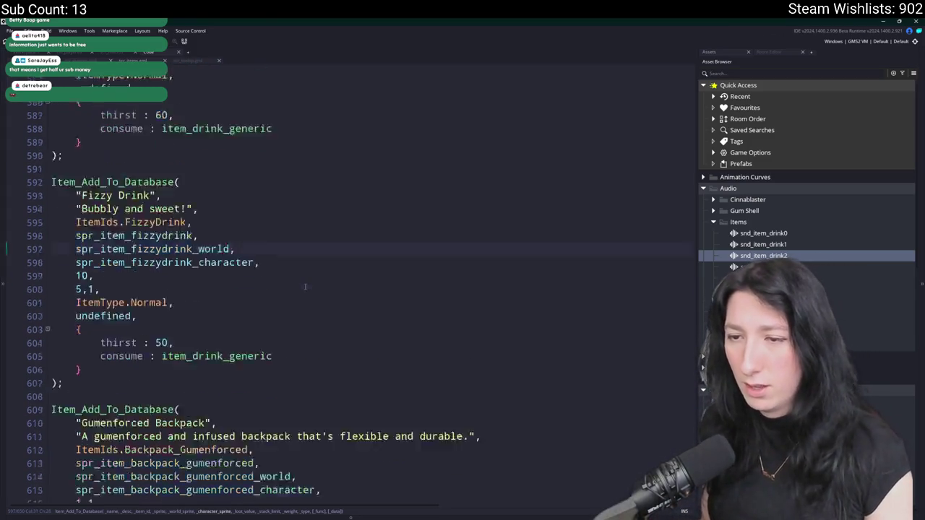
{"action": "scroll", "coordinate": [264, 255], "scroll_direction": "down", "scroll_amount": 5}
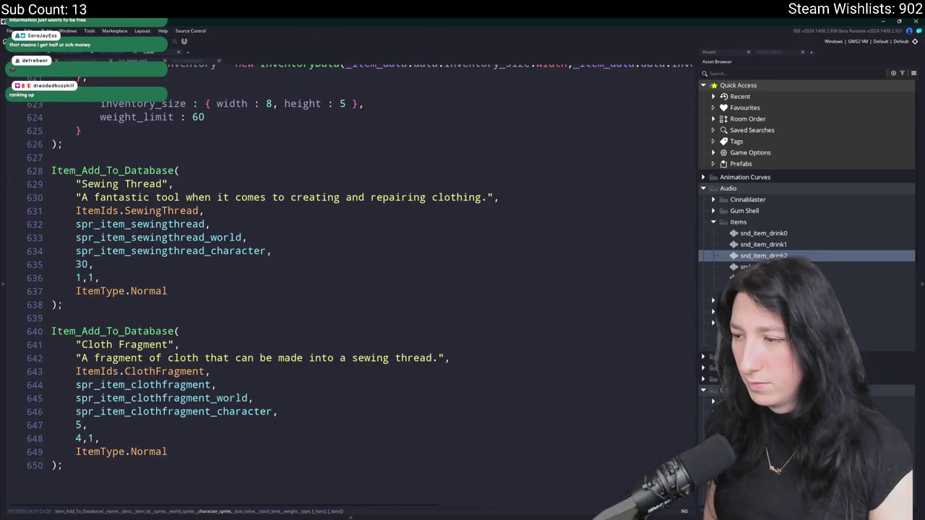
{"action": "key", "text": "ctrl+Home"}
{"action": "scroll", "coordinate": [660, 154], "scroll_direction": "down", "scroll_amount": 20}
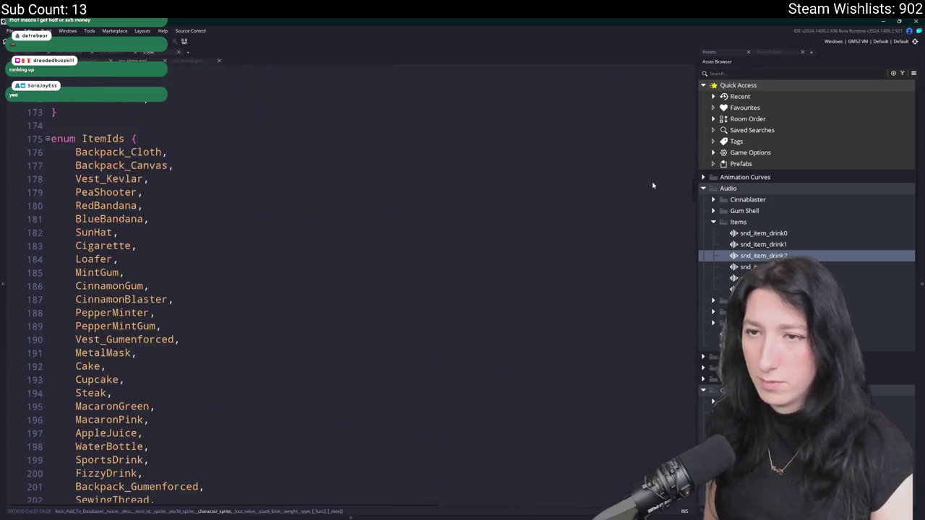
{"action": "scroll", "coordinate": [649, 200], "scroll_direction": "down", "scroll_amount": 15}
{"action": "scroll", "coordinate": [646, 213], "scroll_direction": "down", "scroll_amount": 14}
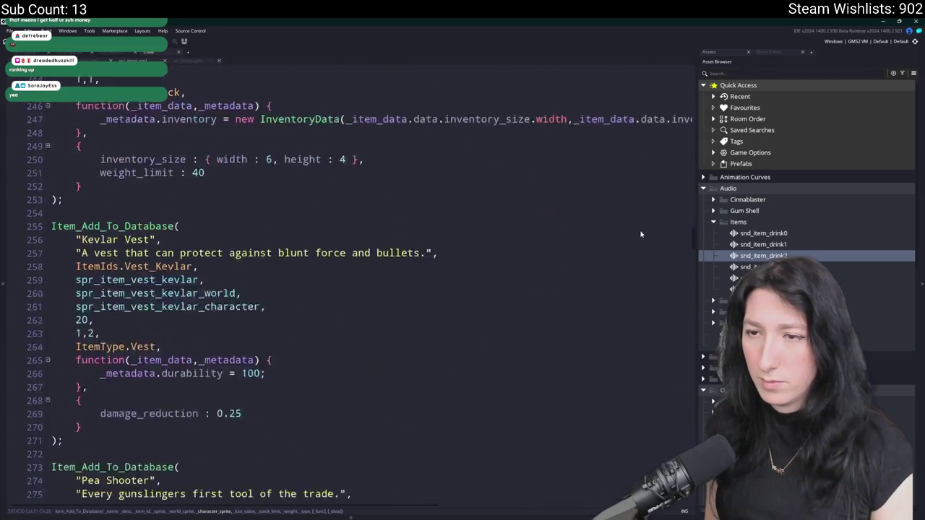
{"action": "scroll", "coordinate": [633, 243], "scroll_direction": "down", "scroll_amount": 20}
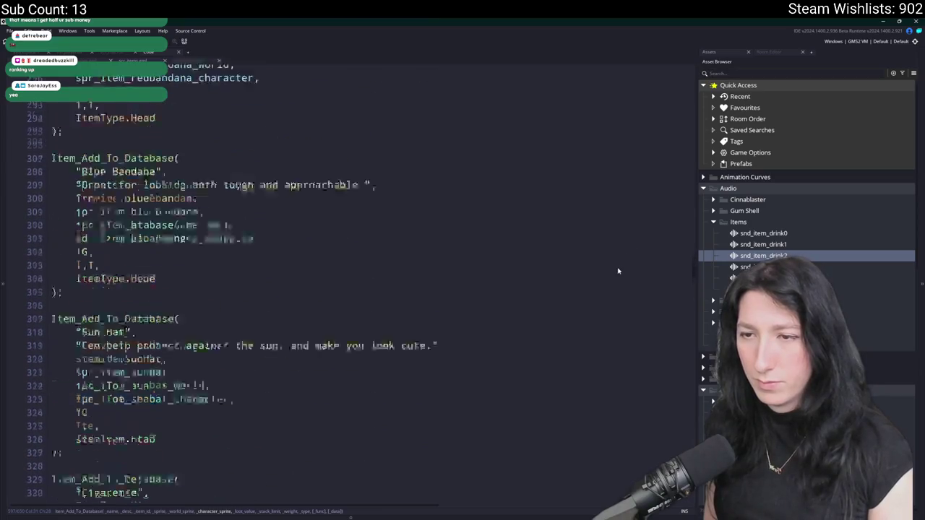
{"action": "scroll", "coordinate": [612, 306], "scroll_direction": "down", "scroll_amount": 18}
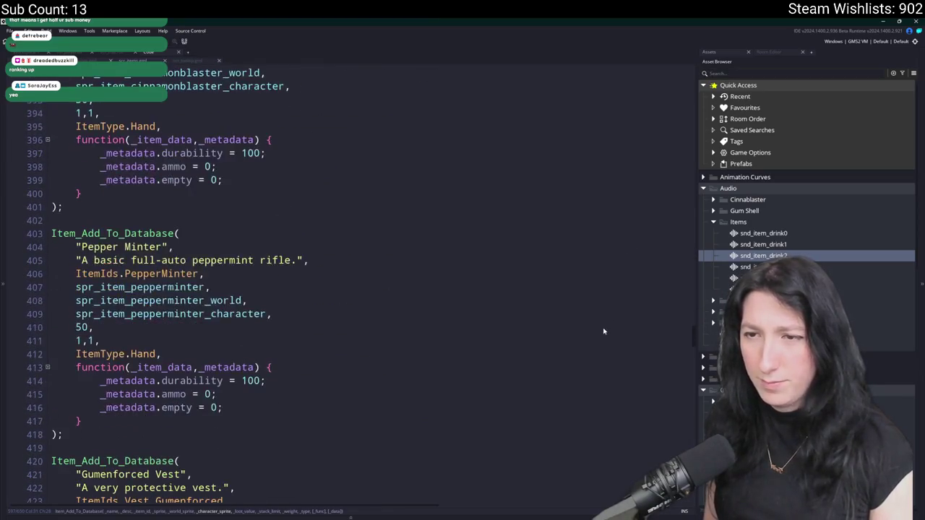
{"action": "scroll", "coordinate": [594, 347], "scroll_direction": "down", "scroll_amount": 17}
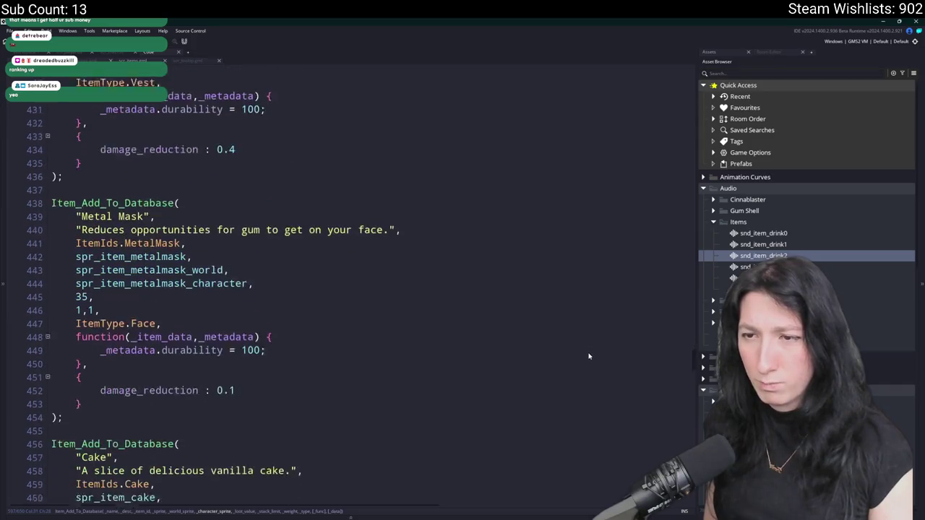
{"action": "scroll", "coordinate": [582, 375], "scroll_direction": "down", "scroll_amount": 3}
{"action": "scroll", "coordinate": [588, 284], "scroll_direction": "up", "scroll_amount": 20}
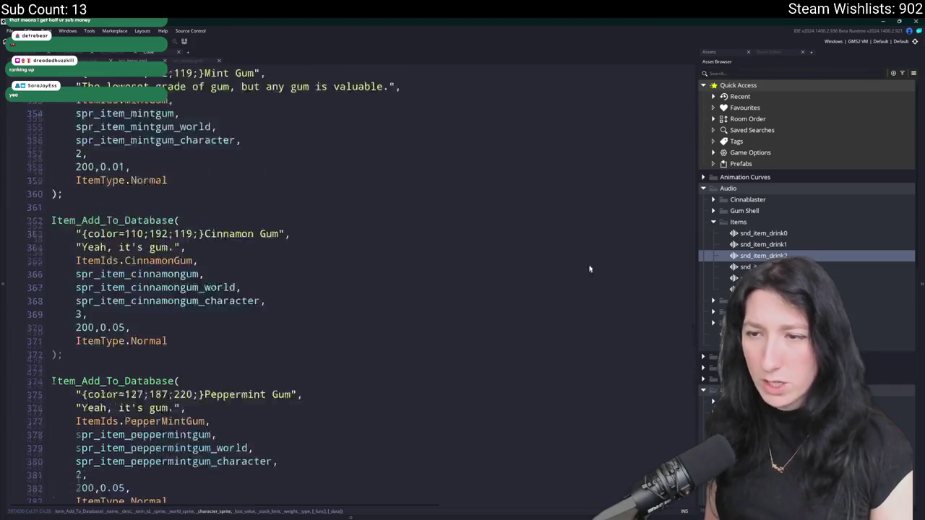
{"action": "scroll", "coordinate": [563, 115], "scroll_direction": "up", "scroll_amount": 10}
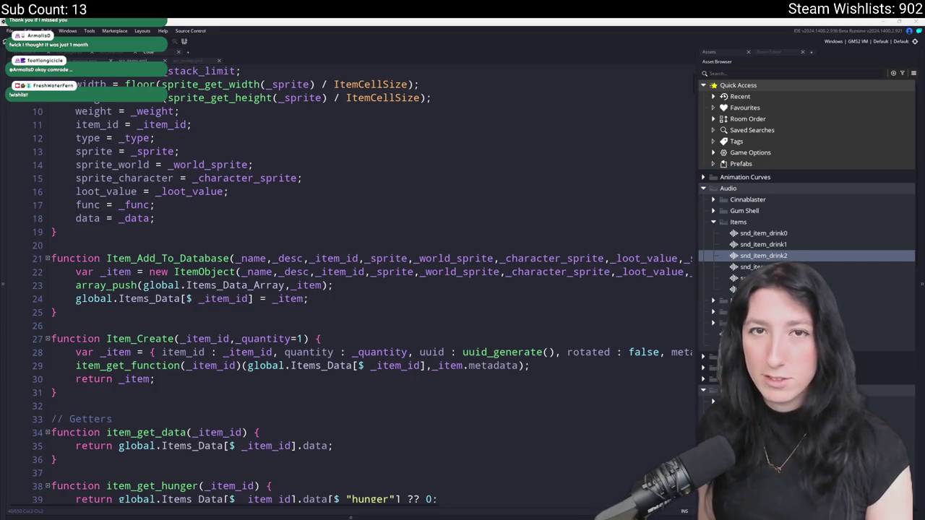
Switch to the Bring Me Hope Steam store page.
{"action": "left_click", "coordinate": [72, 509]}
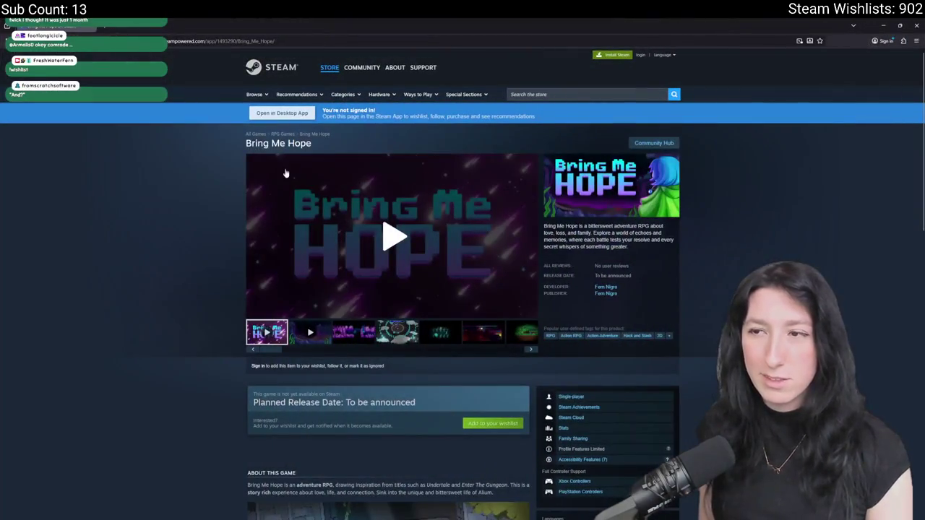
Play the Bring Me Hope gameplay trailer full screen, then exit it and return to GameMaker.
{"action": "left_click", "coordinate": [310, 332]}
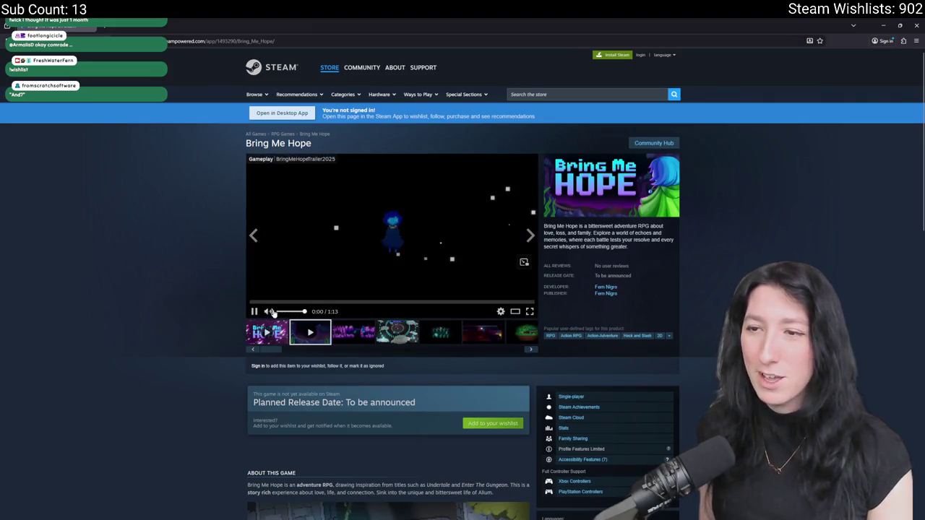
{"action": "left_click", "coordinate": [529, 312]}
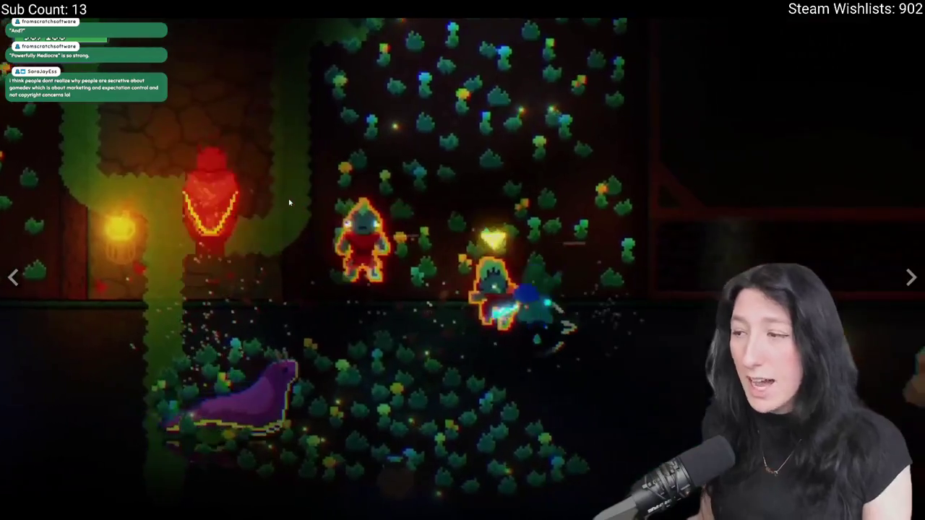
{"action": "key", "text": "Escape"}
{"action": "key", "text": "alt+Tab"}
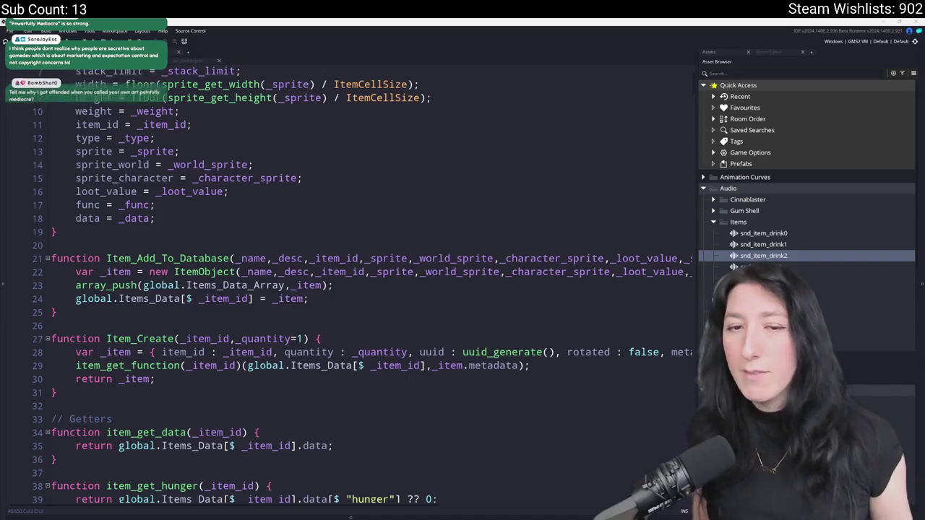
Paste and undo near line 19 of the item script, then switch to the rm_playarea room tab.
{"action": "left_click", "coordinate": [339, 229]}
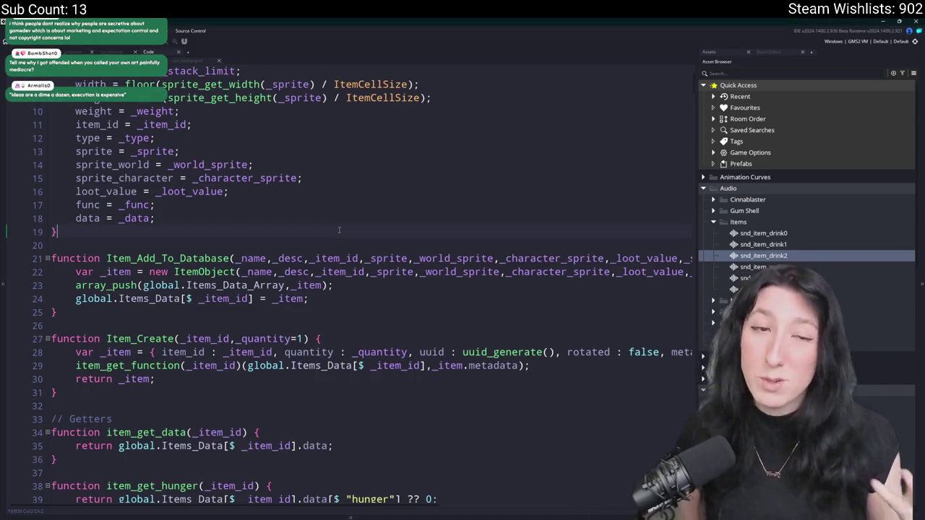
{"action": "type", "text": ",         consume : item_drink_generic"}
{"action": "key", "text": "ctrl+z"}
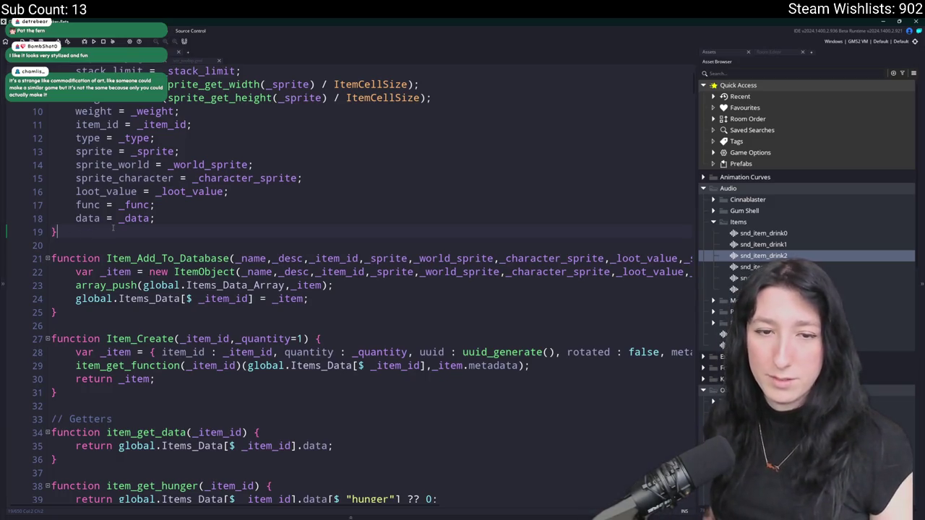
{"action": "left_click", "coordinate": [375, 176]}
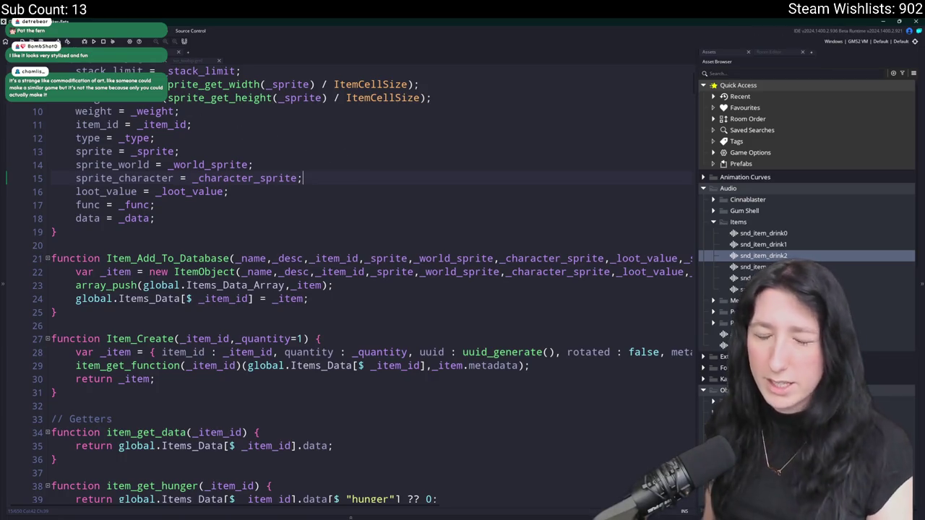
{"action": "key", "text": "ctrl+Tab"}
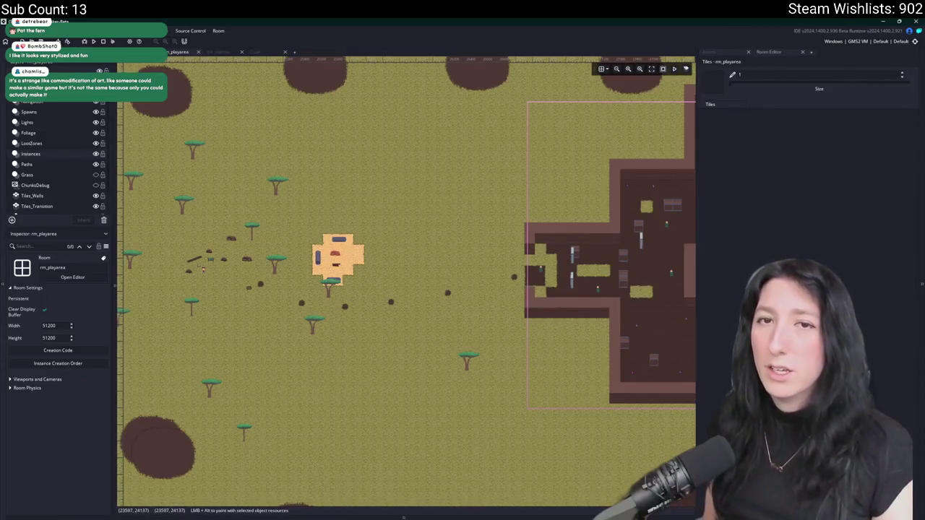
Pan around the rm_playarea play area map.
{"action": "scroll", "coordinate": [384, 190], "scroll_direction": "down", "scroll_amount": 1}
{"action": "scroll", "coordinate": [619, 159], "scroll_direction": "up", "scroll_amount": 1}
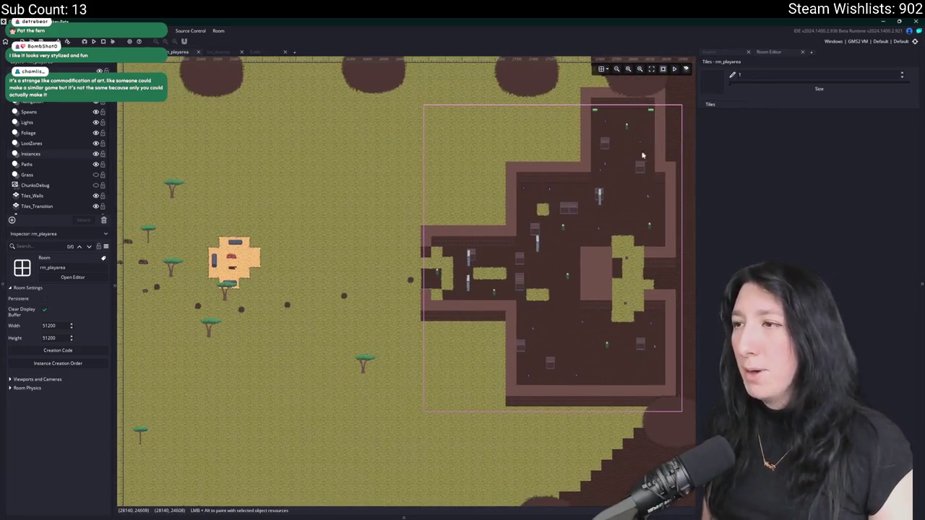
{"action": "scroll", "coordinate": [388, 265], "scroll_direction": "up", "scroll_amount": 5}
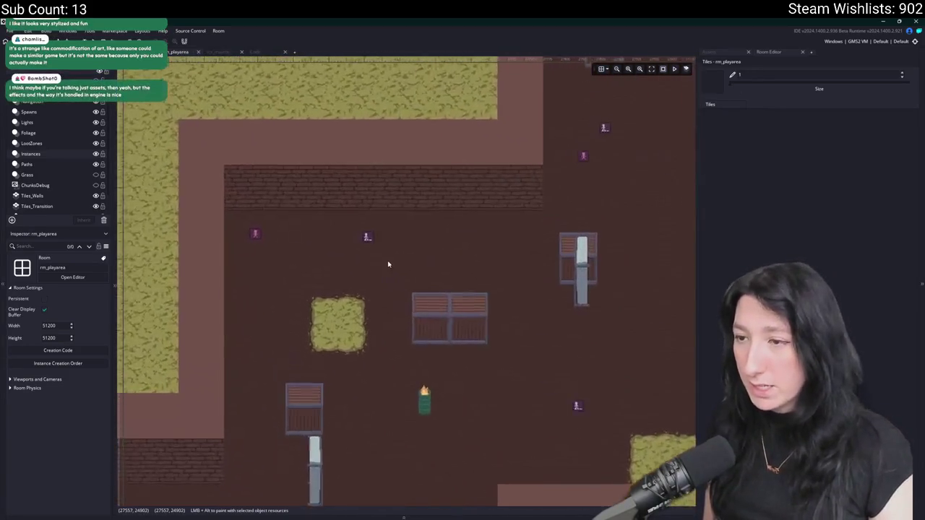
{"action": "scroll", "coordinate": [411, 256], "scroll_direction": "down", "scroll_amount": 4}
{"action": "scroll", "coordinate": [331, 308], "scroll_direction": "up", "scroll_amount": 2}
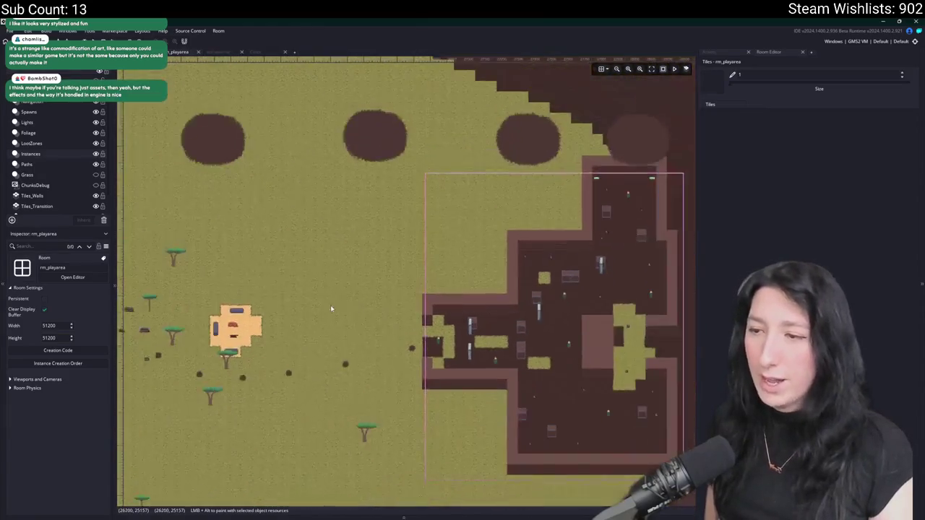
{"action": "scroll", "coordinate": [331, 309], "scroll_direction": "down", "scroll_amount": 1}
{"action": "scroll", "coordinate": [287, 277], "scroll_direction": "up", "scroll_amount": 1}
Search the project assets for 'invento' and open the ToDo note.
{"action": "key", "text": "ctrl+t"}
{"action": "type", "text": "invento"}
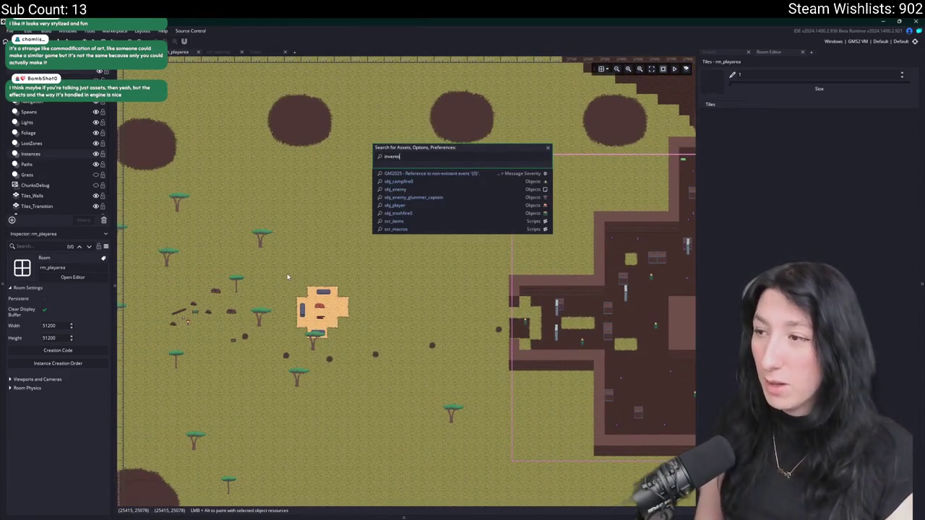
{"action": "type", "text": "r"}
{"action": "key", "text": "BackSpace"}
{"action": "key", "text": "BackSpace"}
{"action": "key", "text": "BackSpace"}
{"action": "key", "text": "Return"}
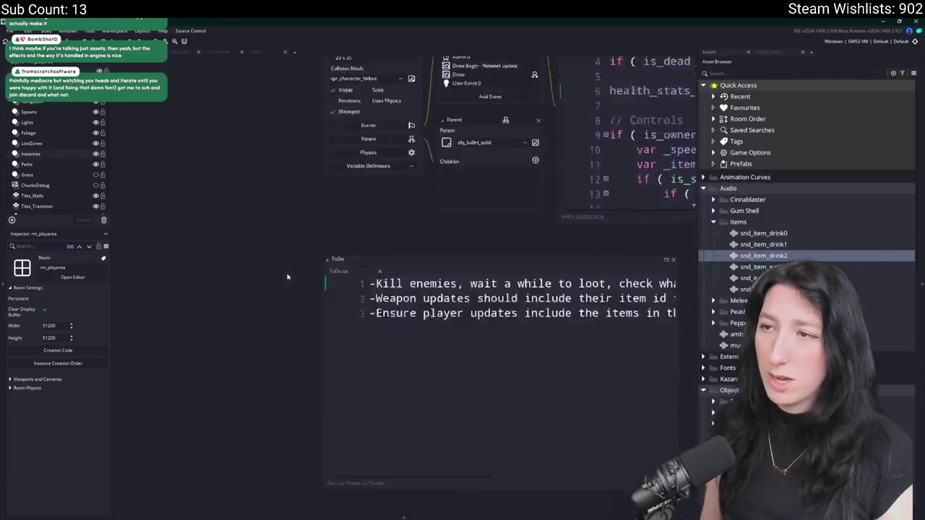
Enlarge the ToDo note and add a line about lighting pathways at night with bigger fire lights.
{"action": "left_click", "coordinate": [467, 178]}
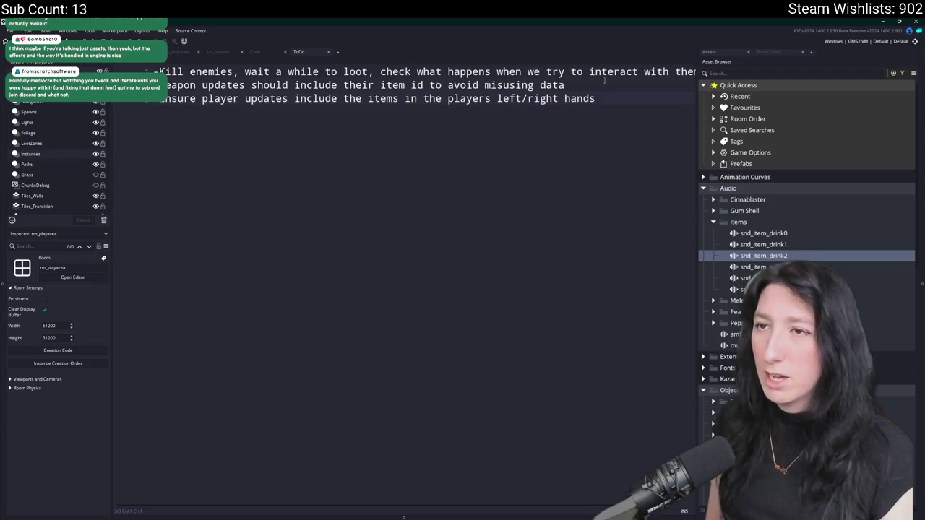
{"action": "key", "text": "Home"}
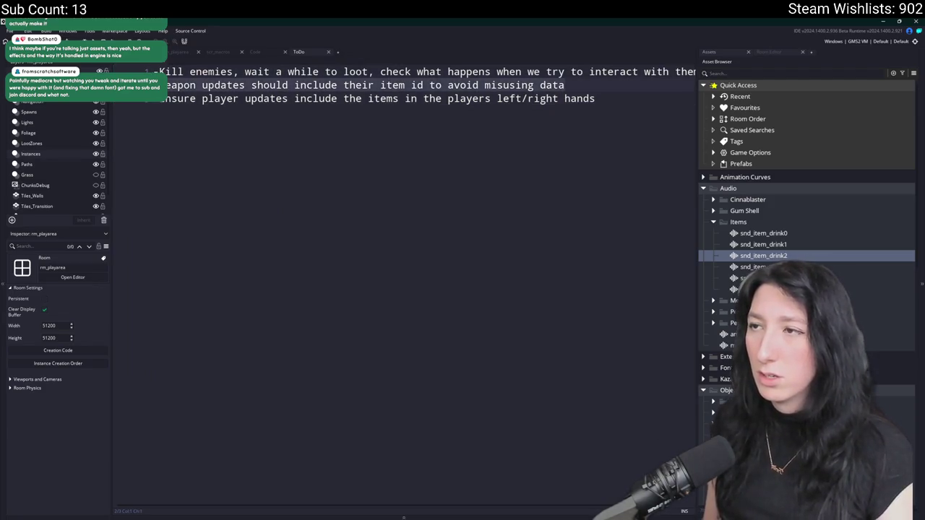
{"action": "left_click_drag", "start_coordinate": [617, 98], "coordinate": [153, 71]}
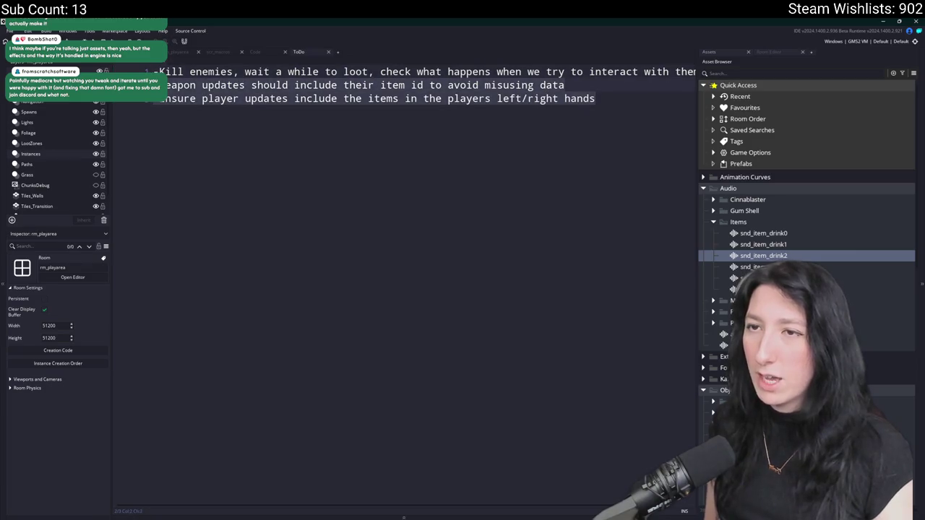
{"action": "type", "text": "-Light"}
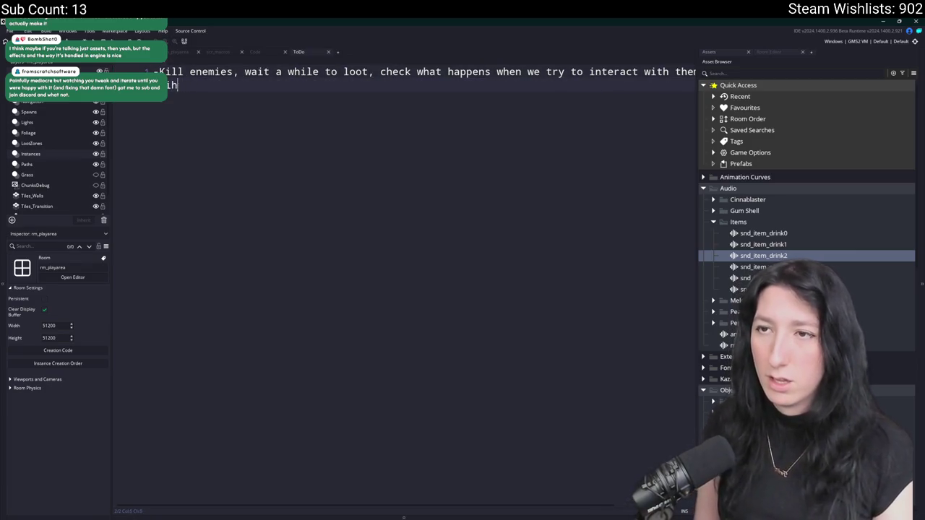
{"action": "type", "text": " up path ways at "}
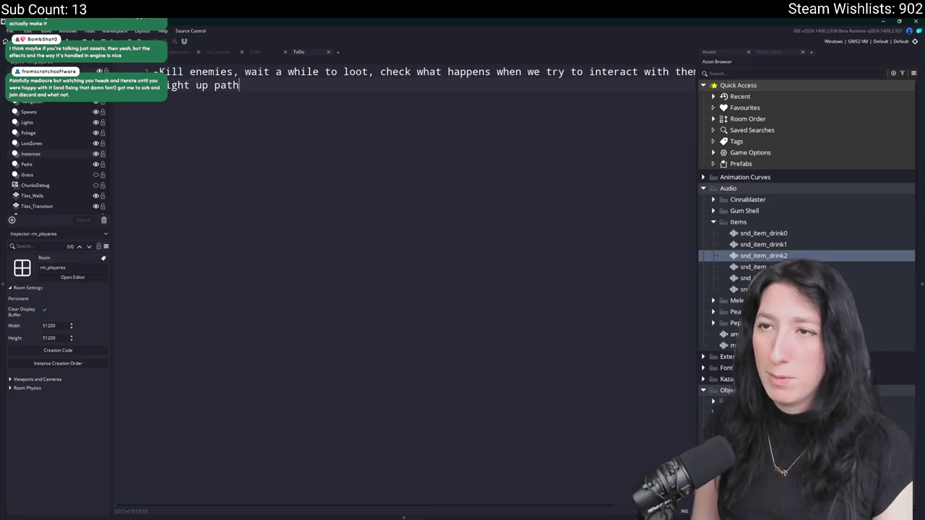
{"action": "type", "text": "night"}
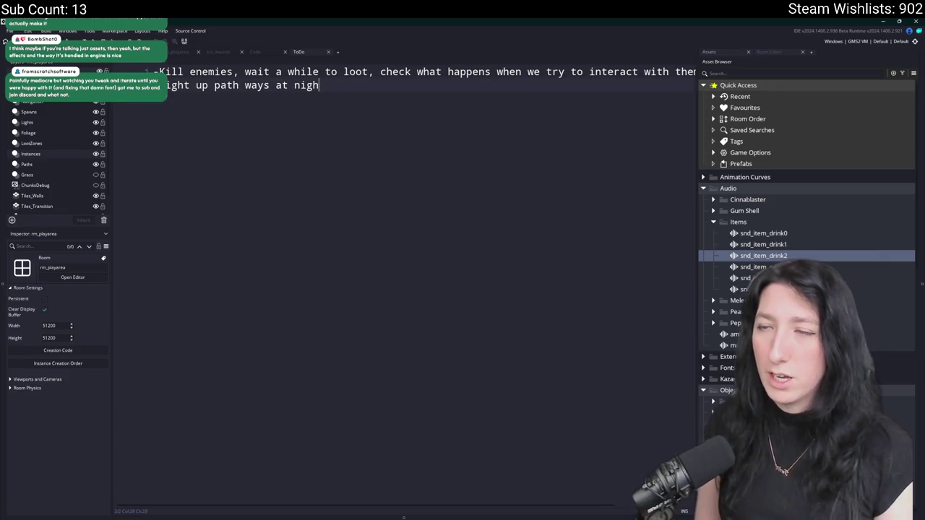
{"action": "key", "text": "BackSpace"}
{"action": "key", "text": "BackSpace"}
{"action": "key", "text": "BackSpace"}
{"action": "type", "text": "for night time ("}
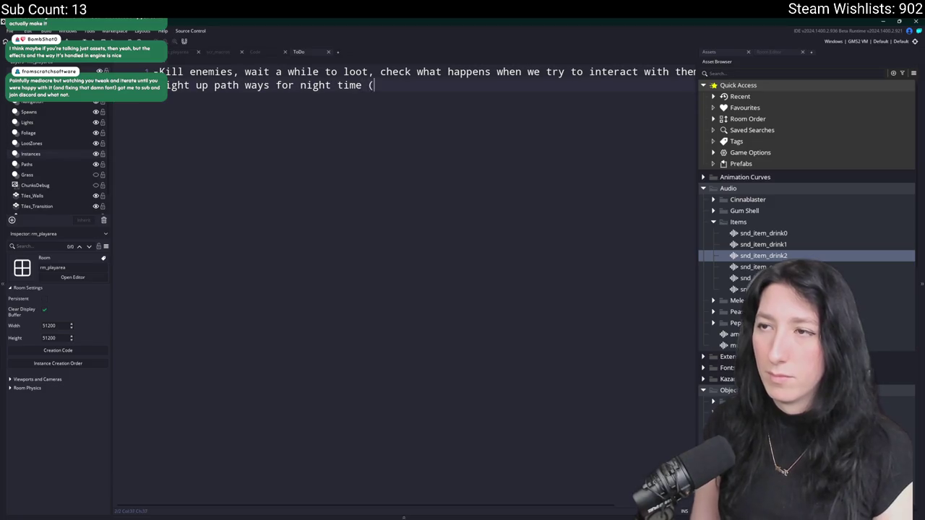
{"action": "type", "text": "makei fire lights "}
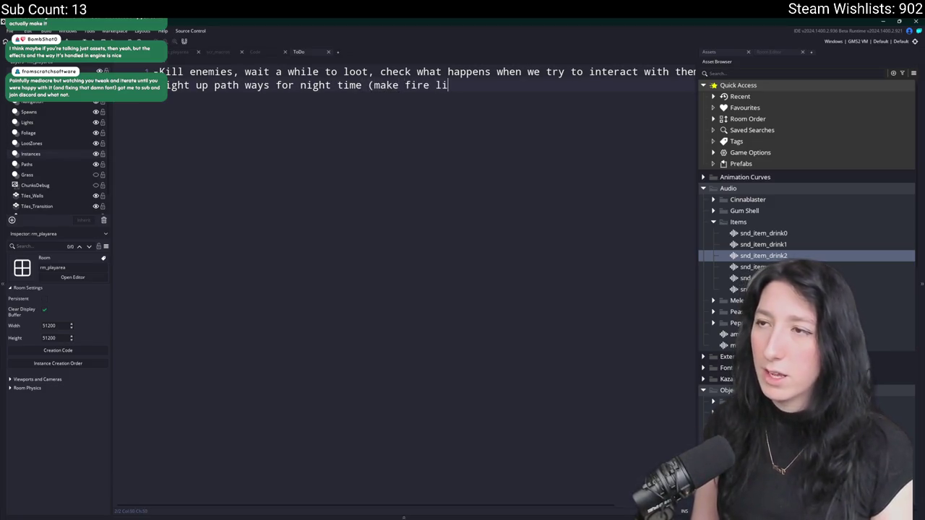
{"action": "type", "text": "igger"}
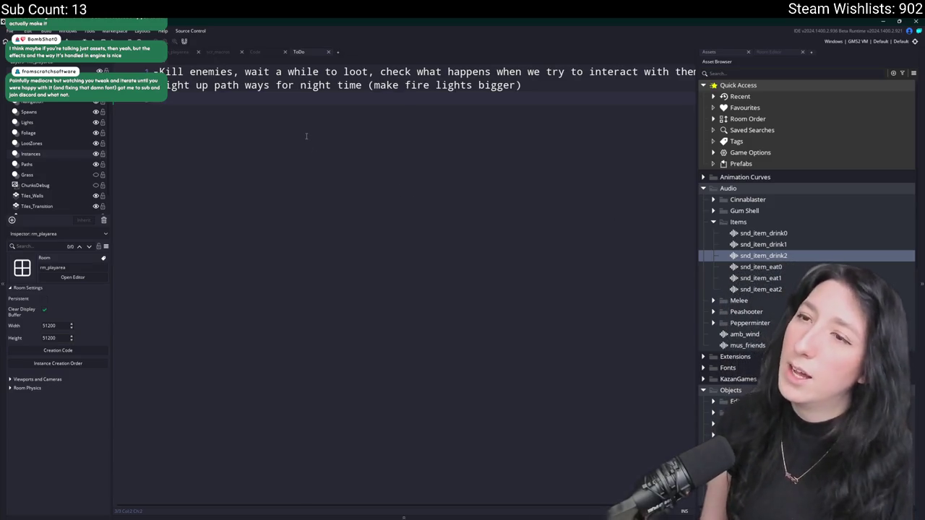
Add the to-do line 'Another raid building or place'.
{"action": "type", "text": "u"}
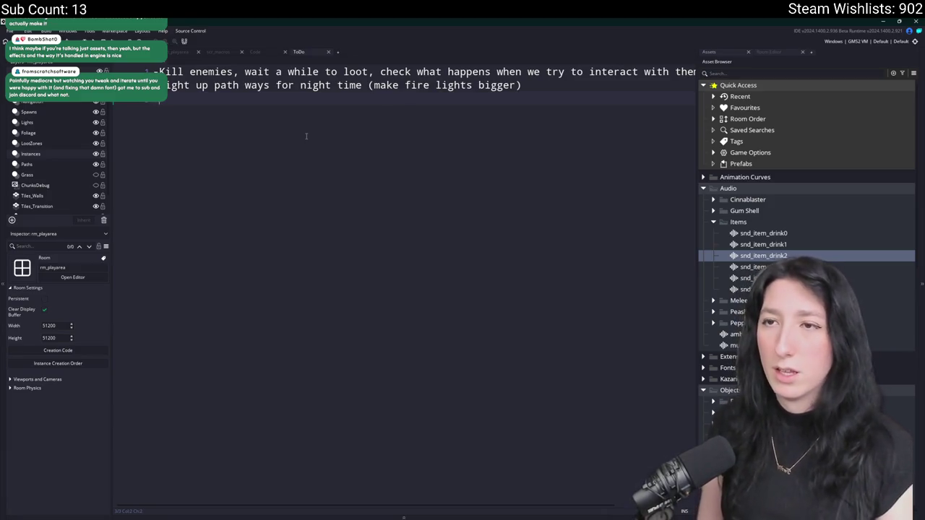
{"action": "type", "text": "Another lootble"}
{"action": "key", "text": "BackSpace"}
{"action": "key", "text": "BackSpace"}
{"action": "key", "text": "BackSpace"}
{"action": "key", "text": "BackSpace"}
{"action": "key", "text": "BackSpace"}
{"action": "key", "text": "BackSpace"}
{"action": "type", "text": "raidk"}
{"action": "key", "text": "BackSpace"}
{"action": "key", "text": "BackSpace"}
{"action": "key", "text": "BackSpace"}
{"action": "type", "text": "idk"}
{"action": "key", "text": "BackSpace"}
{"action": "type", "text": "building"}
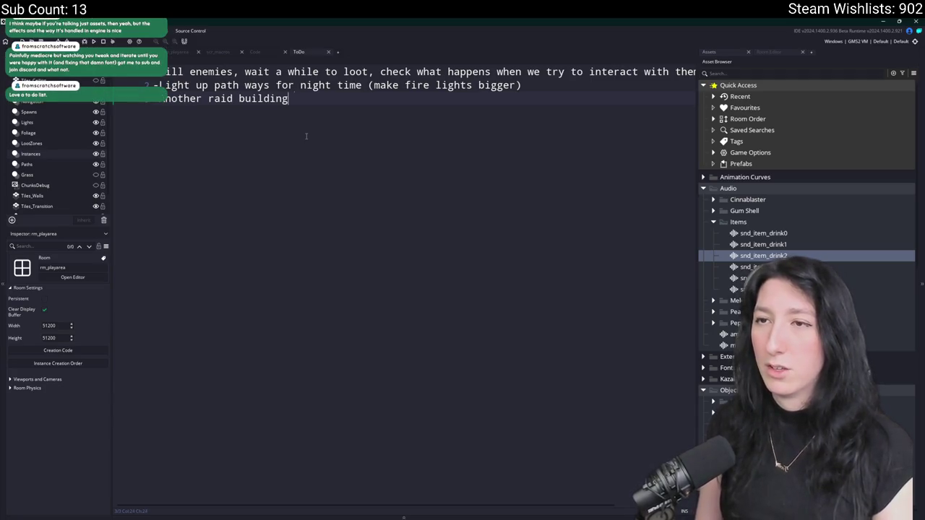
{"action": "type", "text": " or place"}
{"action": "key", "text": "Return"}
{"action": "type", "text": "-"}
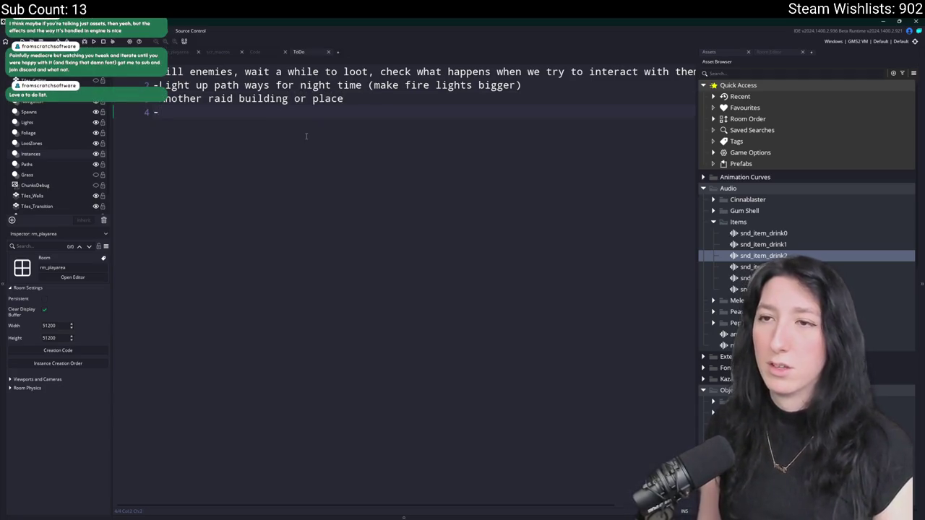
Add 'Eating/Drinking while inside the inventory' and an empty line, then return to rm_playarea.
{"action": "type", "text": "EatingkDrinking while inside"}
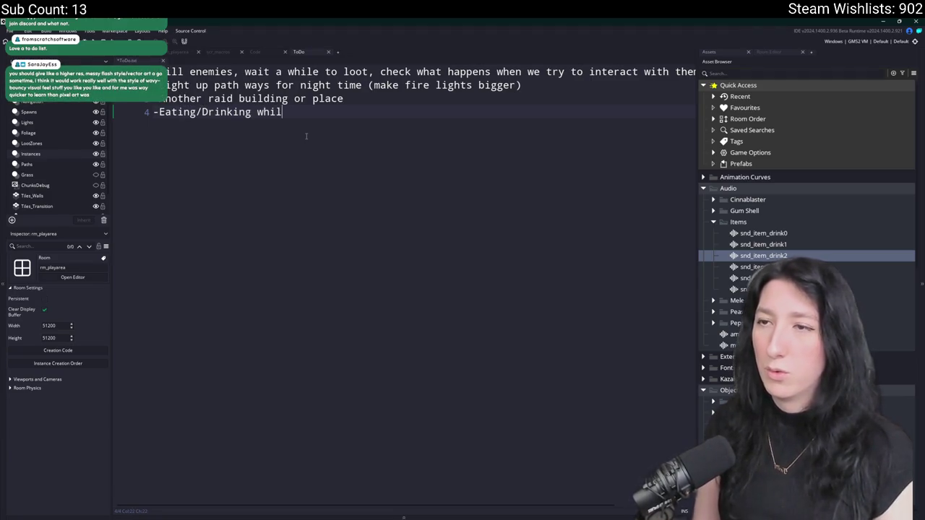
{"action": "type", "text": " the inventory"}
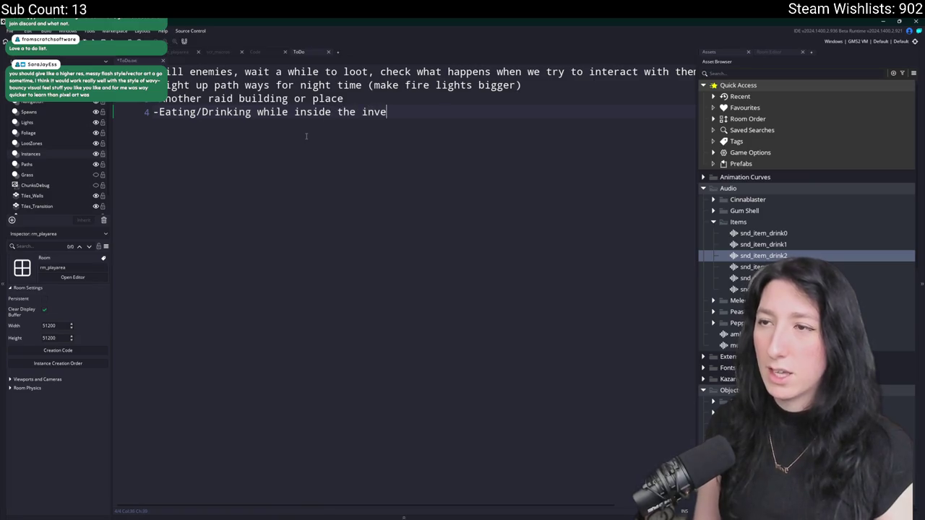
{"action": "key", "text": "Return"}
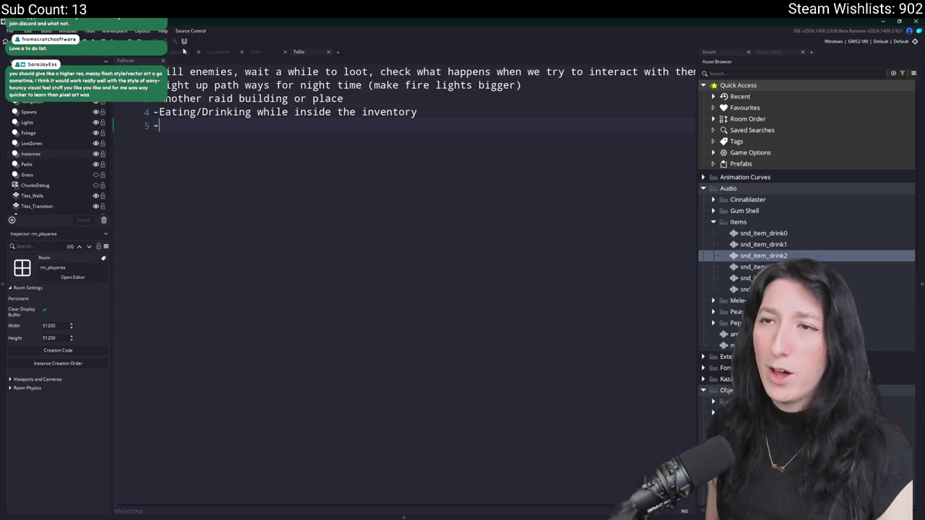
{"action": "left_click", "coordinate": [177, 53]}
{"action": "scroll", "coordinate": [361, 195], "scroll_direction": "down", "scroll_amount": 5}
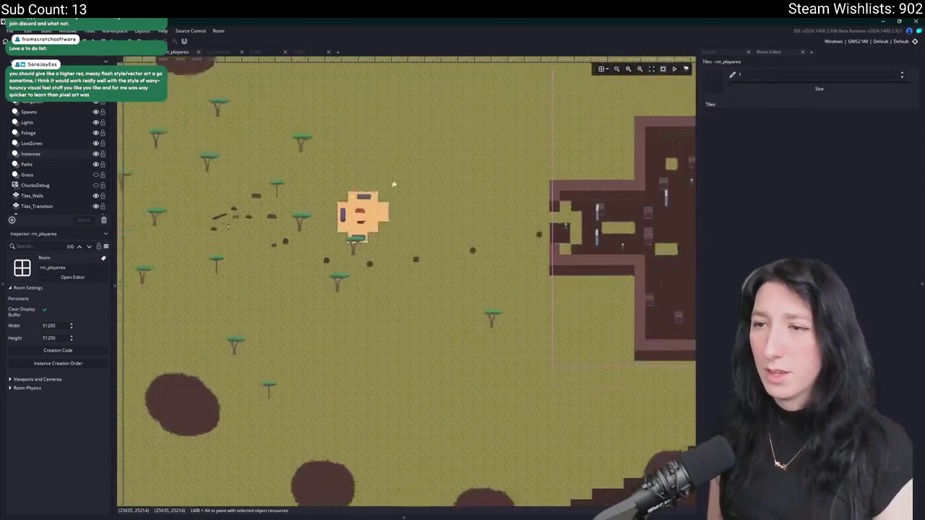
{"action": "scroll", "coordinate": [372, 197], "scroll_direction": "up", "scroll_amount": 3}
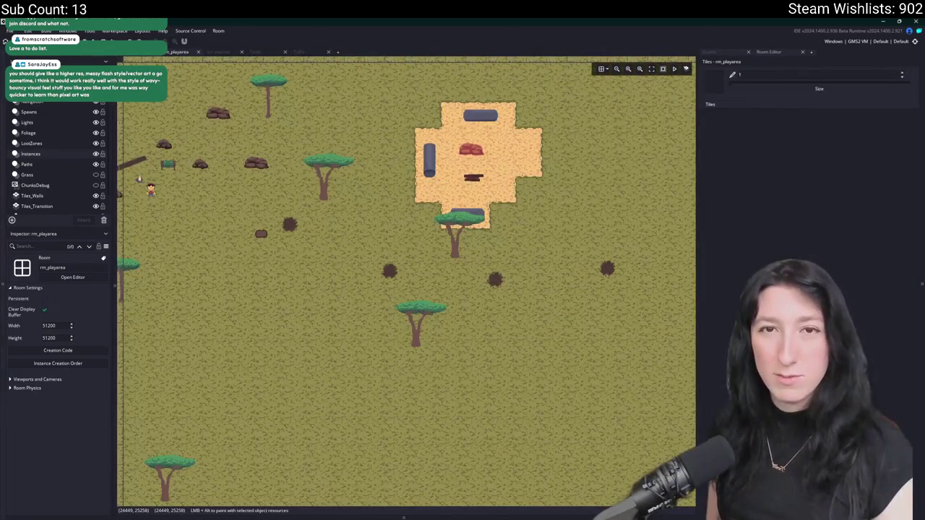
{"action": "mouse_move", "coordinate": [471, 149]}
{"action": "left_mouse_down"}
{"action": "mouse_move", "coordinate": [474, 247]}
{"action": "mouse_move", "coordinate": [547, 248]}
{"action": "left_mouse_up"}
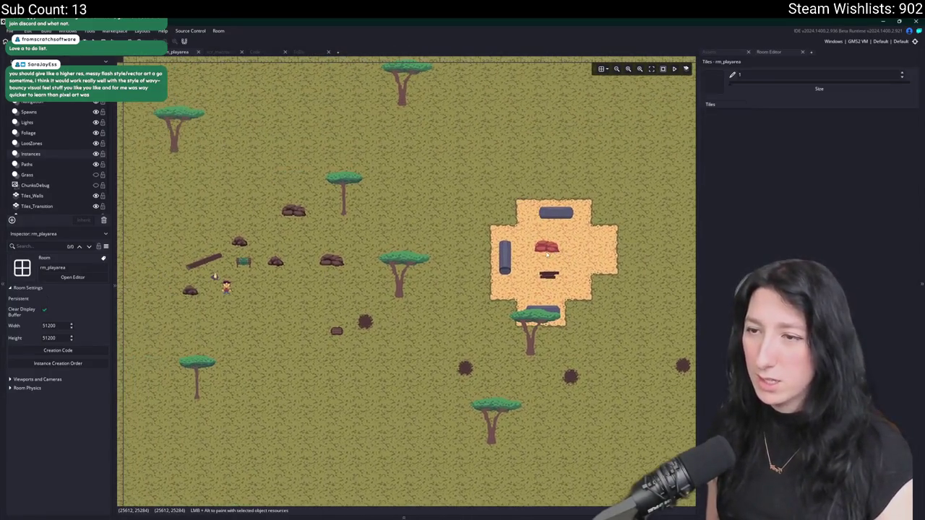
{"action": "left_click", "coordinate": [307, 53]}
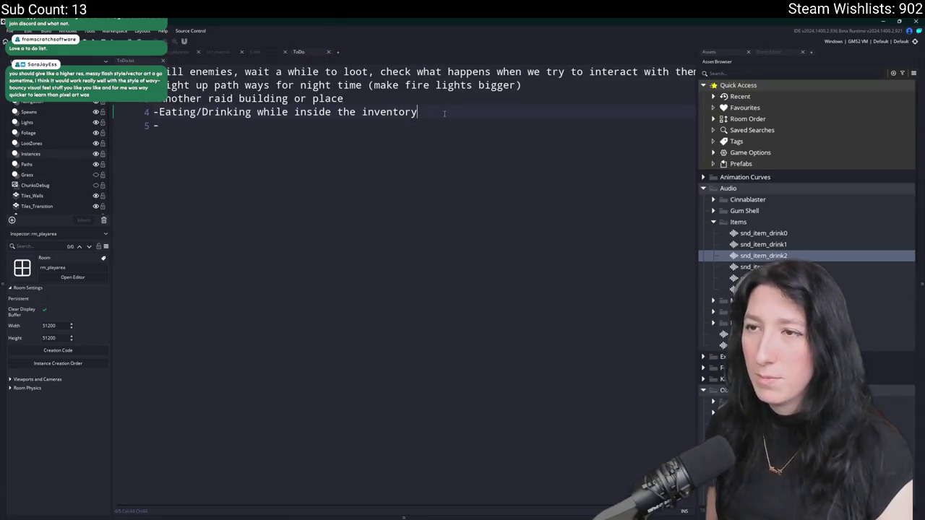
Place the caret on the empty fifth to-do line, then search Start for Steam with 'ste'.
{"action": "left_click", "coordinate": [491, 156]}
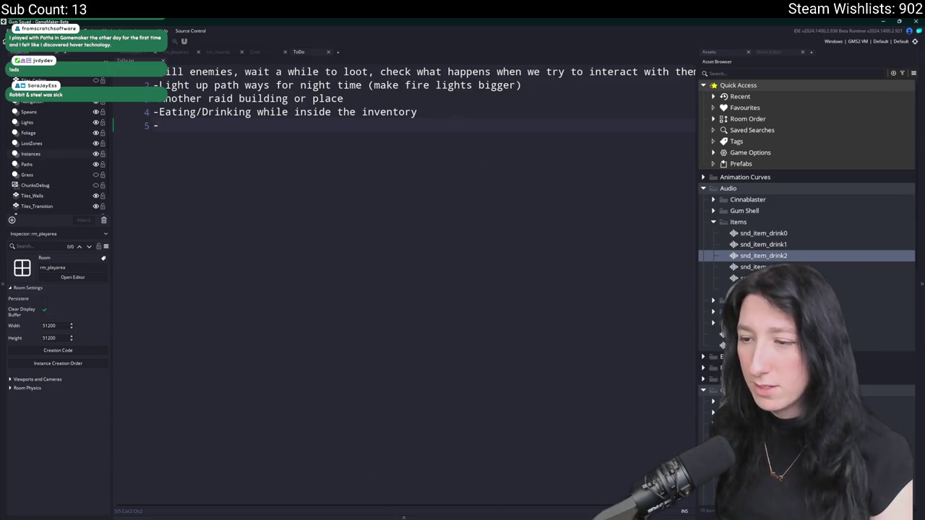
{"action": "key", "text": "super"}
{"action": "type", "text": "ste"}
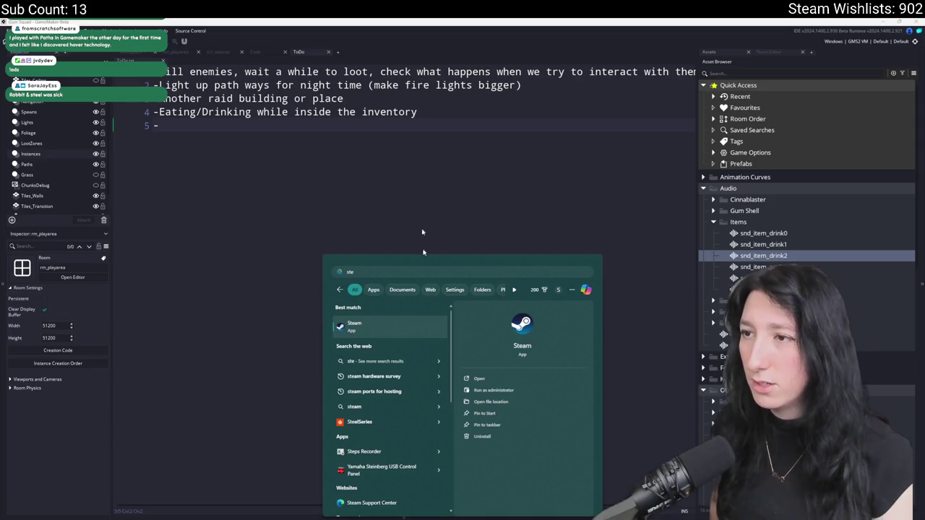
Launch Steam, open the Rabbit and Steel store page and watch its trailer fullscreen briefly.
{"action": "key", "text": "Return"}
{"action": "left_click", "coordinate": [582, 58]}
{"action": "type", "text": "rabbit and"}
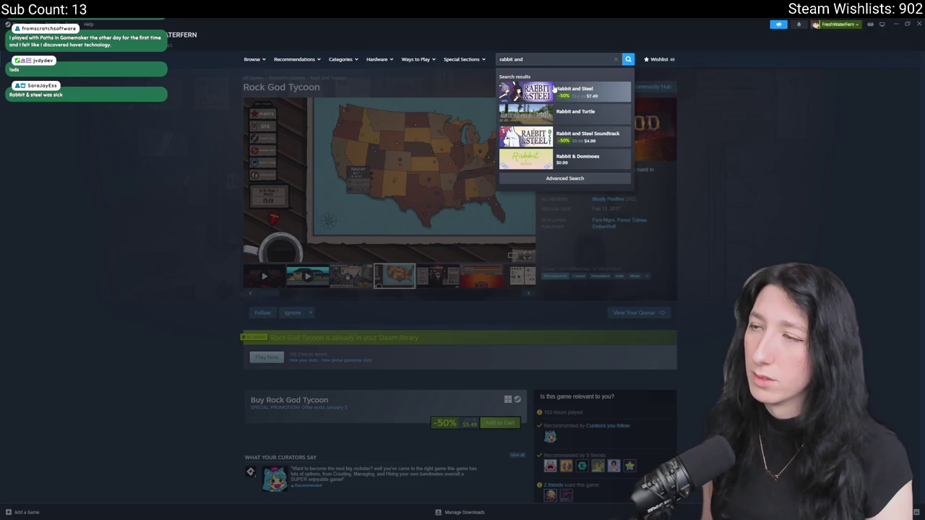
{"action": "left_click", "coordinate": [571, 92]}
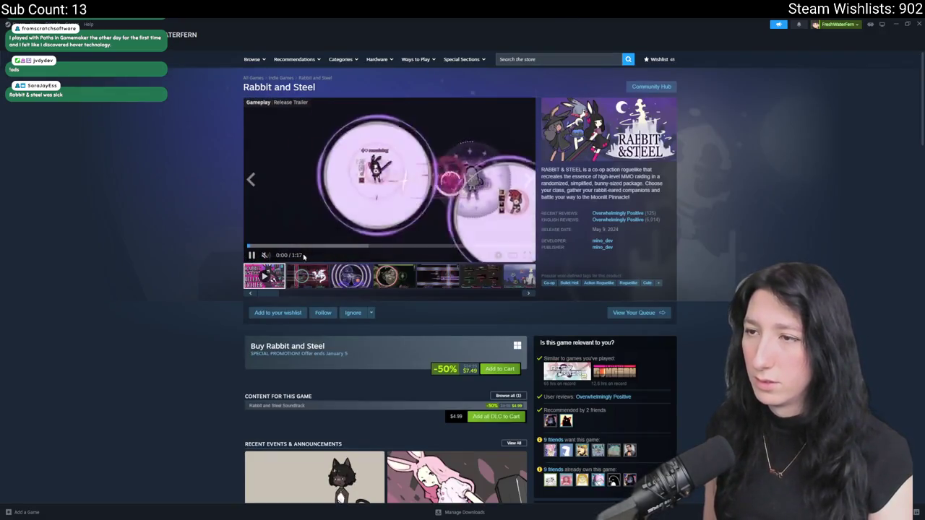
{"action": "left_click", "coordinate": [526, 255]}
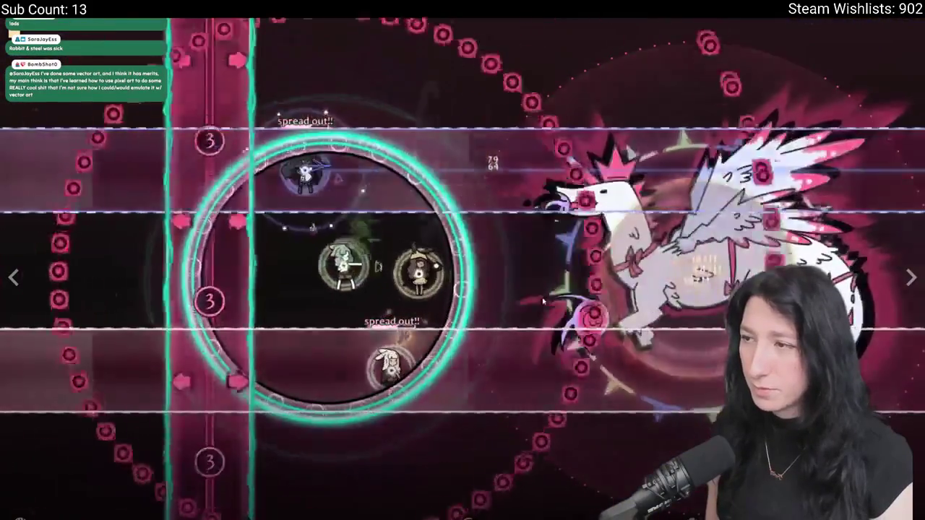
{"action": "key", "text": "Escape"}
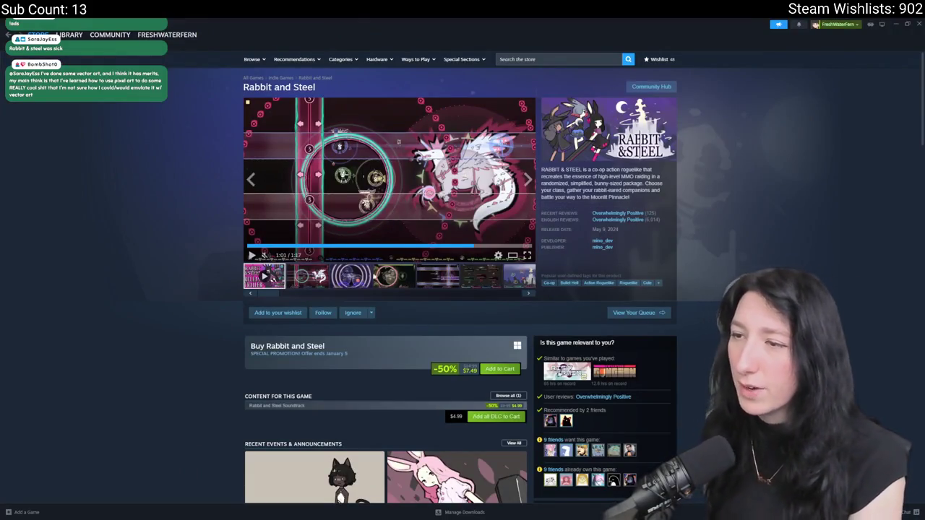
Browse the castle screenshot and expand the full Rabbit and Steel game description.
{"action": "left_click", "coordinate": [476, 277]}
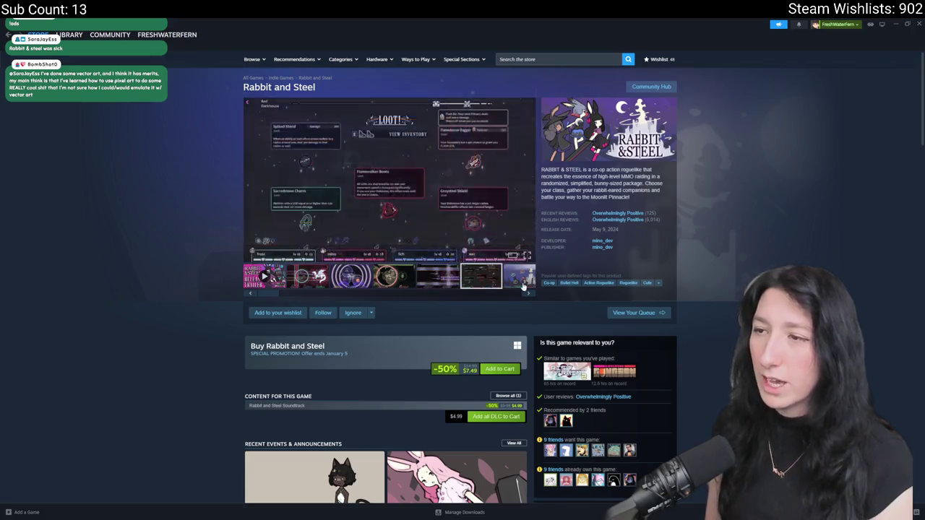
{"action": "left_click", "coordinate": [508, 225]}
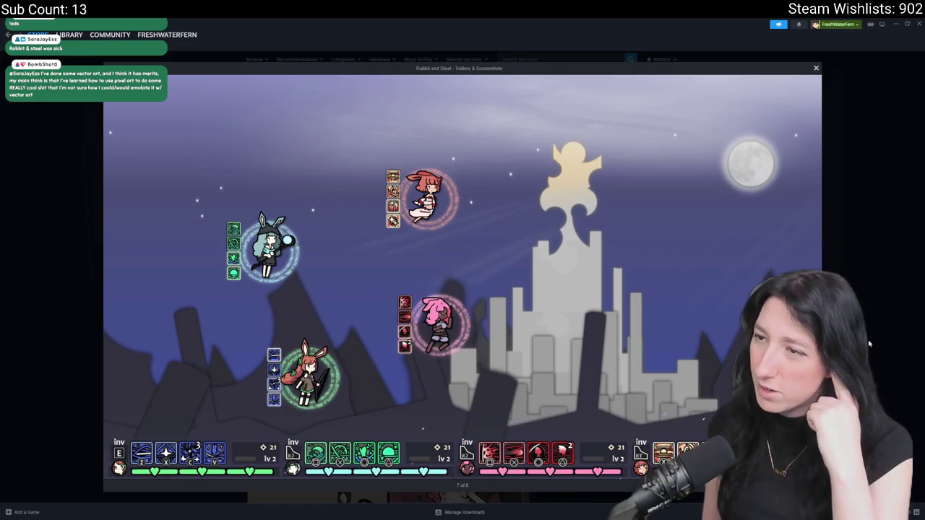
{"action": "left_click", "coordinate": [880, 295]}
{"action": "scroll", "coordinate": [880, 295], "scroll_direction": "down", "scroll_amount": 5}
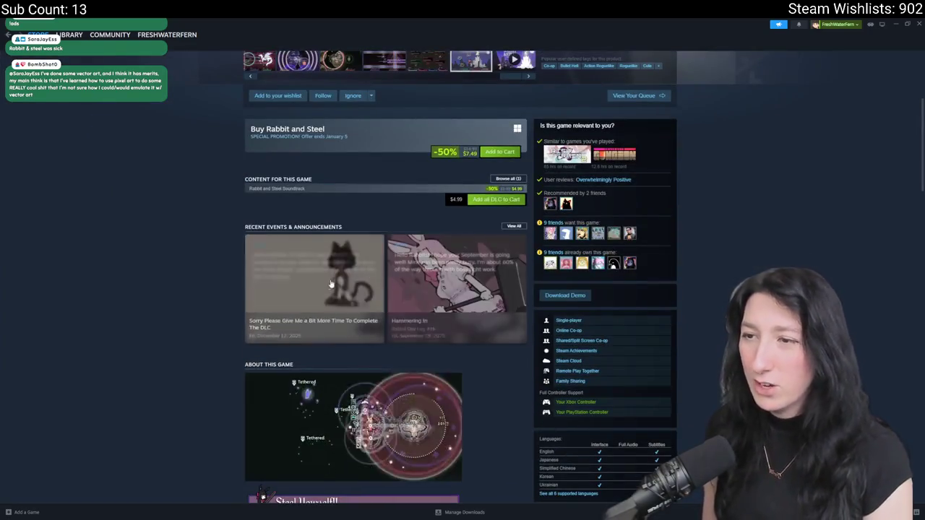
{"action": "scroll", "coordinate": [409, 403], "scroll_direction": "down", "scroll_amount": 3}
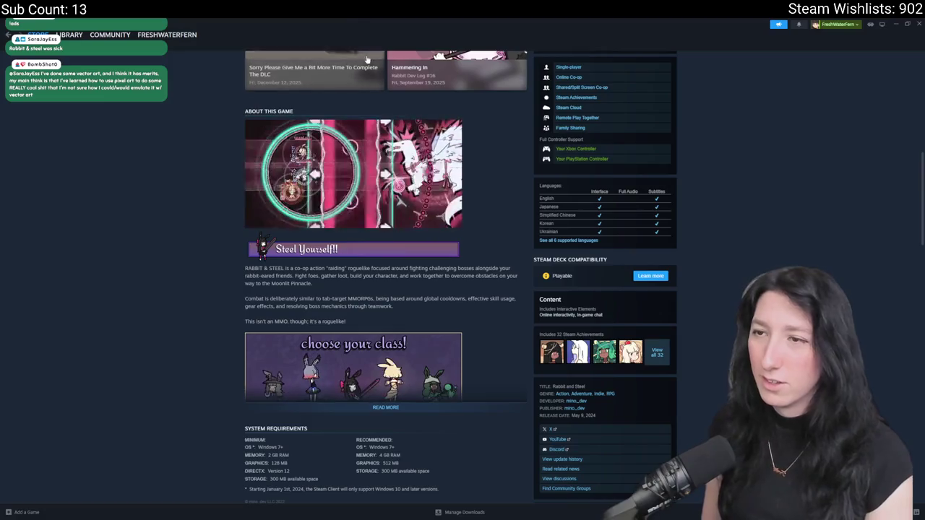
{"action": "left_click", "coordinate": [409, 405]}
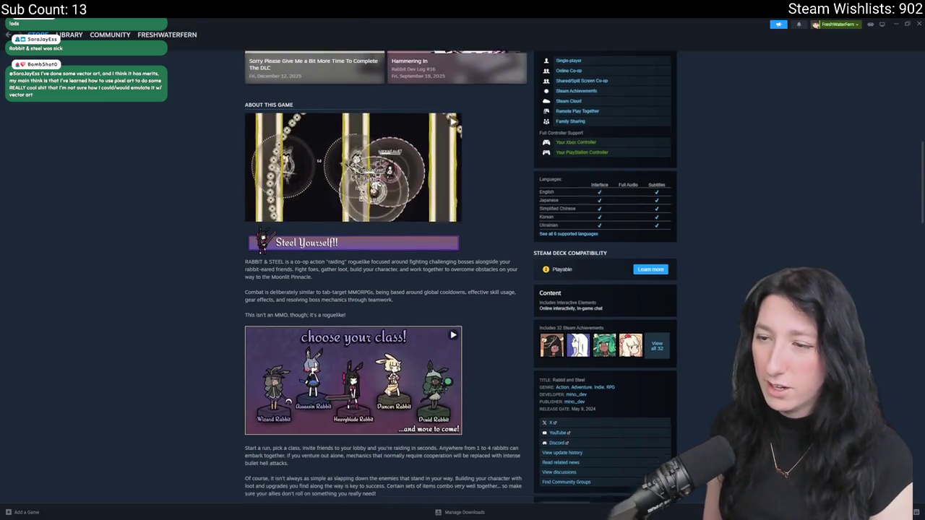
{"action": "scroll", "coordinate": [419, 361], "scroll_direction": "down", "scroll_amount": 5}
{"action": "scroll", "coordinate": [422, 339], "scroll_direction": "up", "scroll_amount": 15}
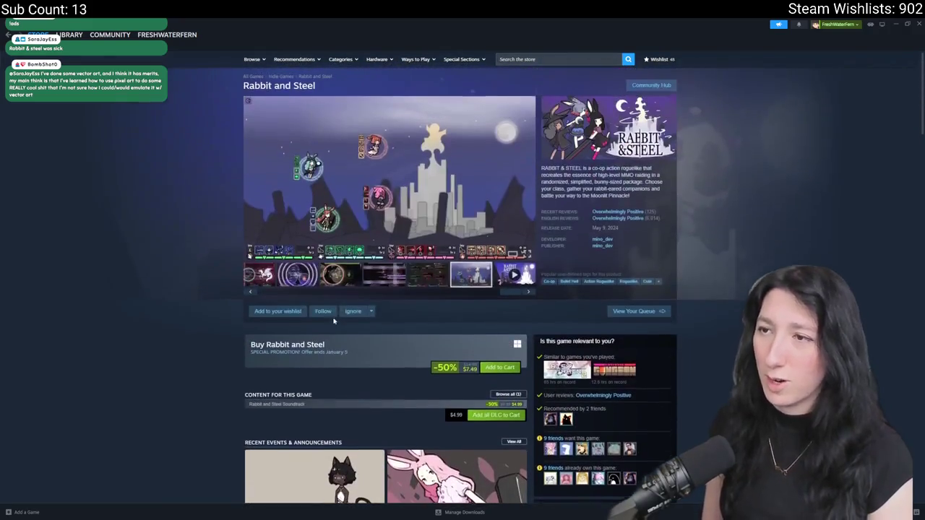
Skip the trailer ahead to the dragon boss fight, then return to GameMaker.
{"action": "left_click", "coordinate": [418, 160]}
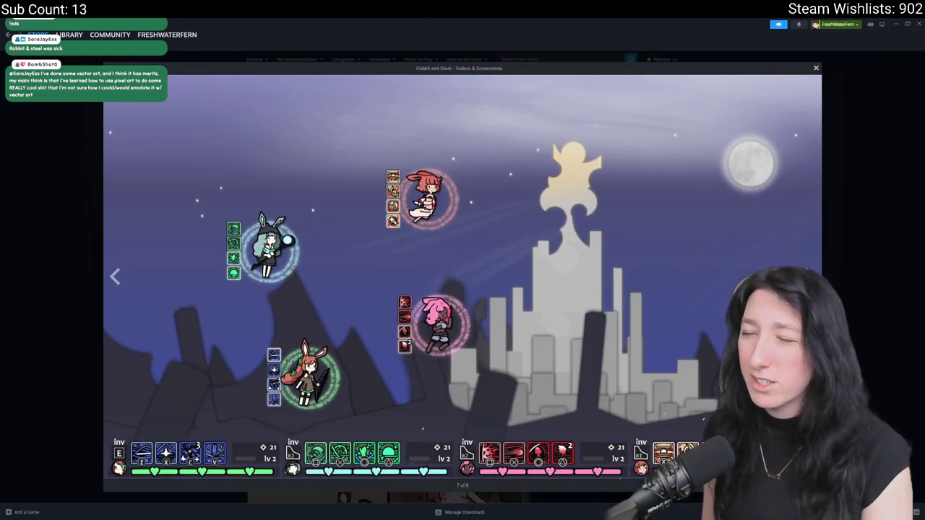
{"action": "key", "text": "Right"}
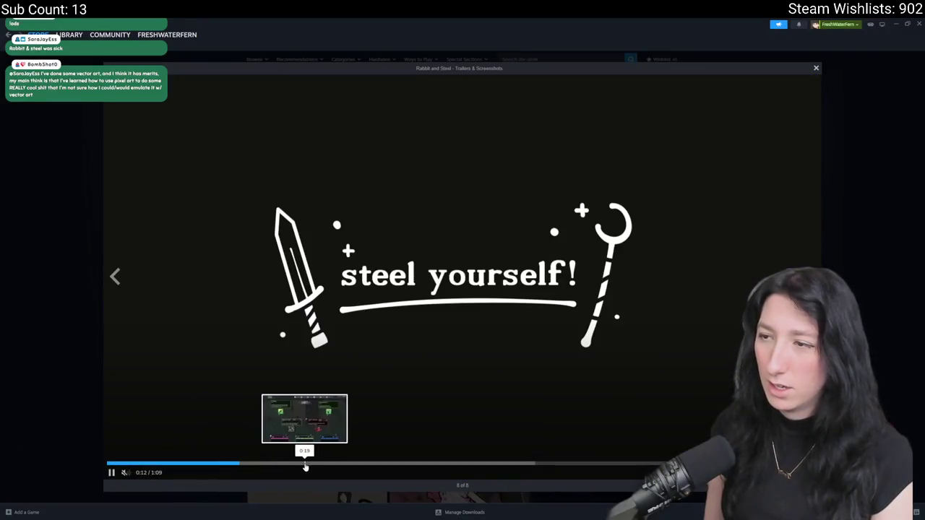
{"action": "left_click", "coordinate": [410, 466]}
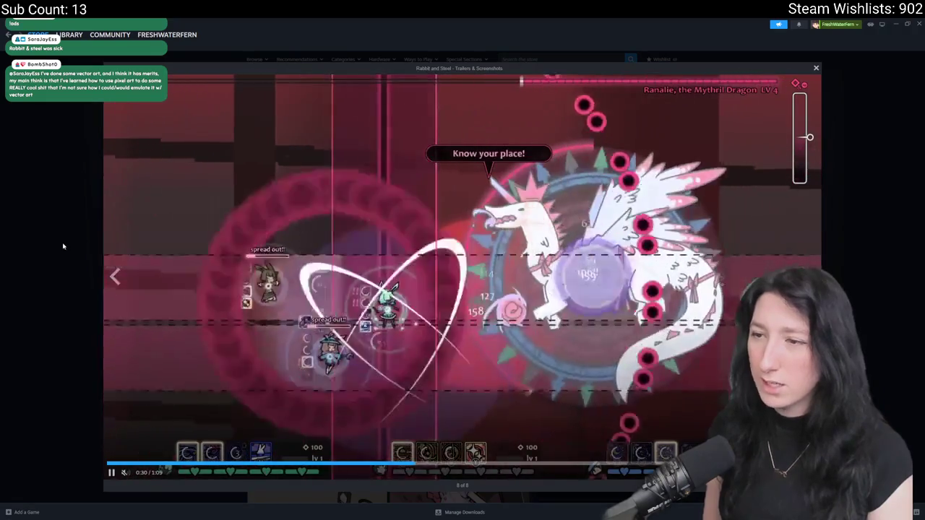
{"action": "key", "text": "alt+Tab"}
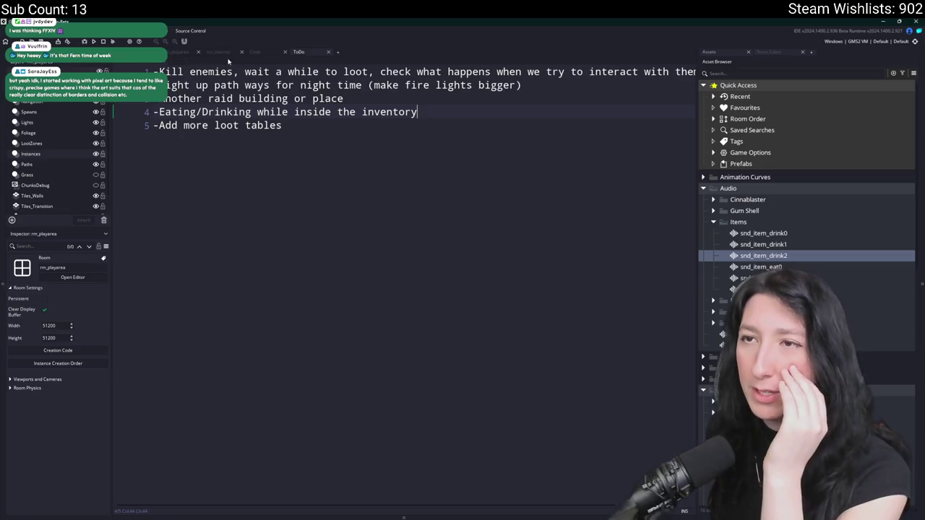
Try an asset search for 'ui_' from the ToDo notes, then dismiss it.
{"action": "left_click", "coordinate": [260, 103]}
{"action": "key", "text": "ctrl+t"}
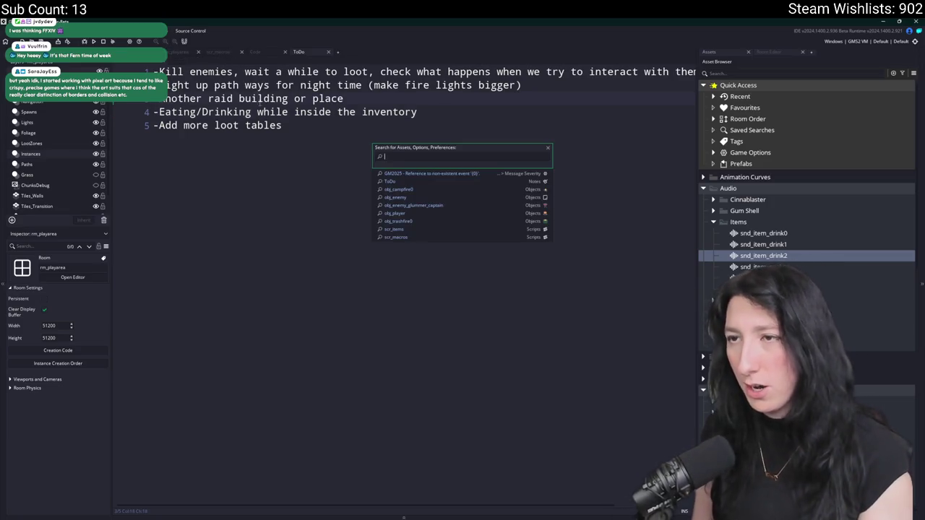
{"action": "type", "text": "invento"}
{"action": "key", "text": "BackSpace"}
{"action": "key", "text": "BackSpace"}
{"action": "key", "text": "BackSpace"}
{"action": "type", "text": "ui_"}
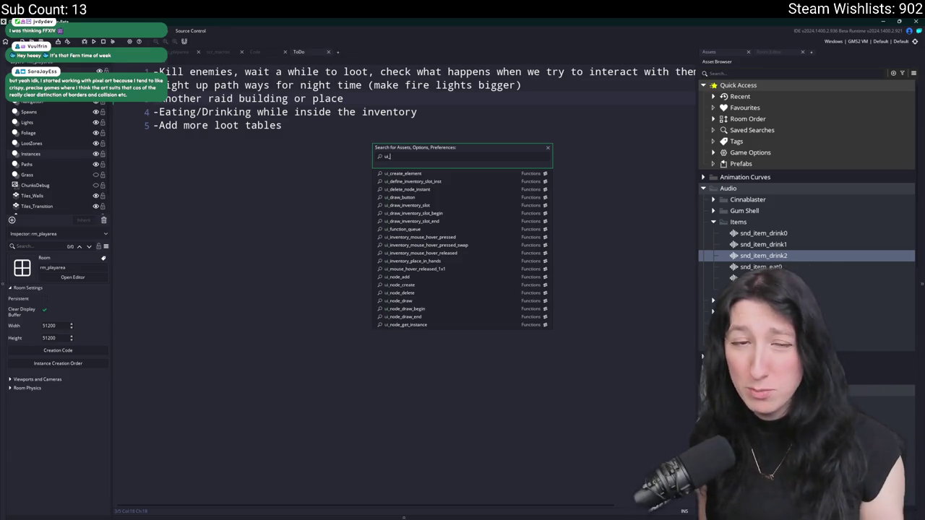
{"action": "key", "text": "Escape"}
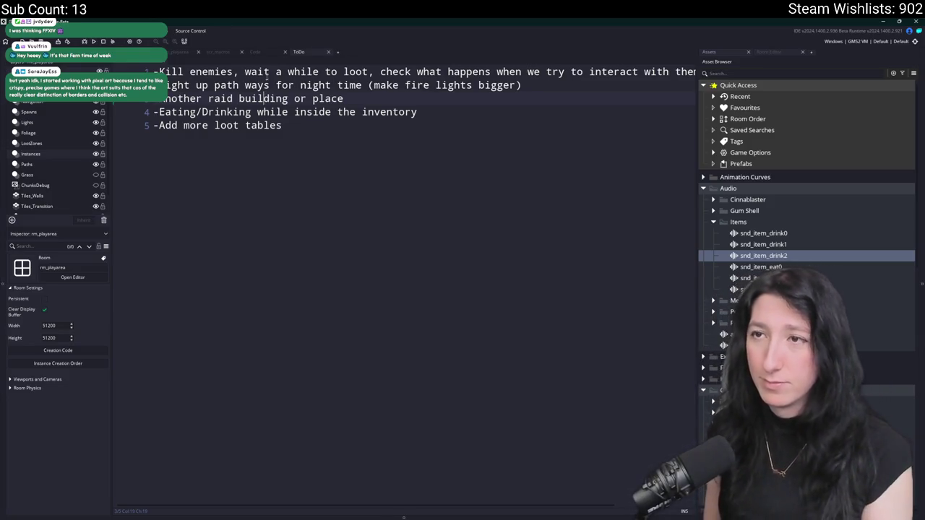
Search the project for 'consume' (22 results) and open a widened obj_hand End Step editor.
{"action": "left_click", "coordinate": [263, 55]}
{"action": "key", "text": "ctrl+f"}
{"action": "type", "text": "consum"}
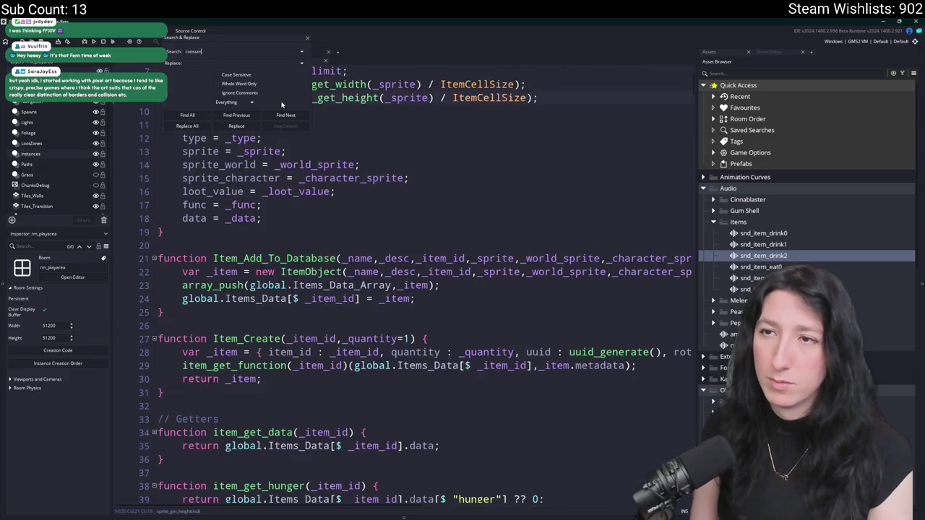
{"action": "type", "text": "e"}
{"action": "key", "text": "Return"}
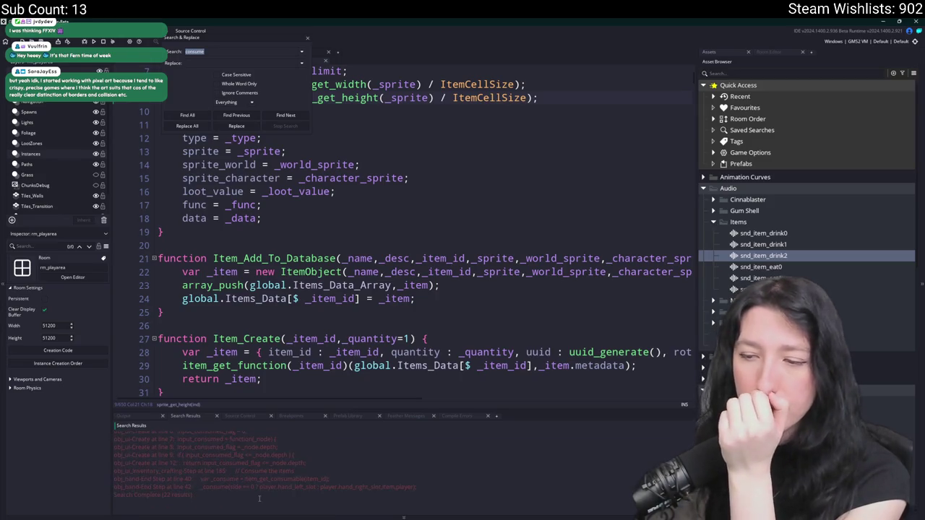
{"action": "double_click", "coordinate": [271, 488]}
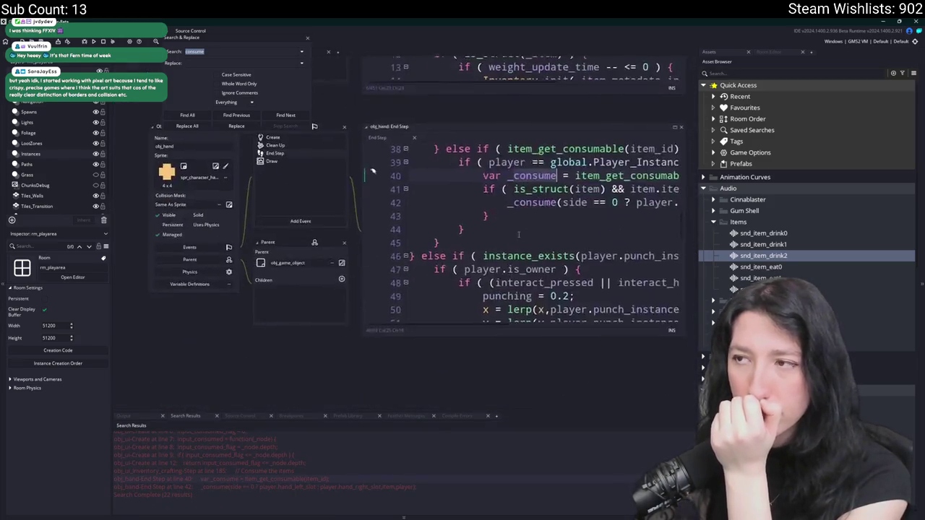
{"action": "left_click_drag", "start_coordinate": [391, 183], "coordinate": [647, 183]}
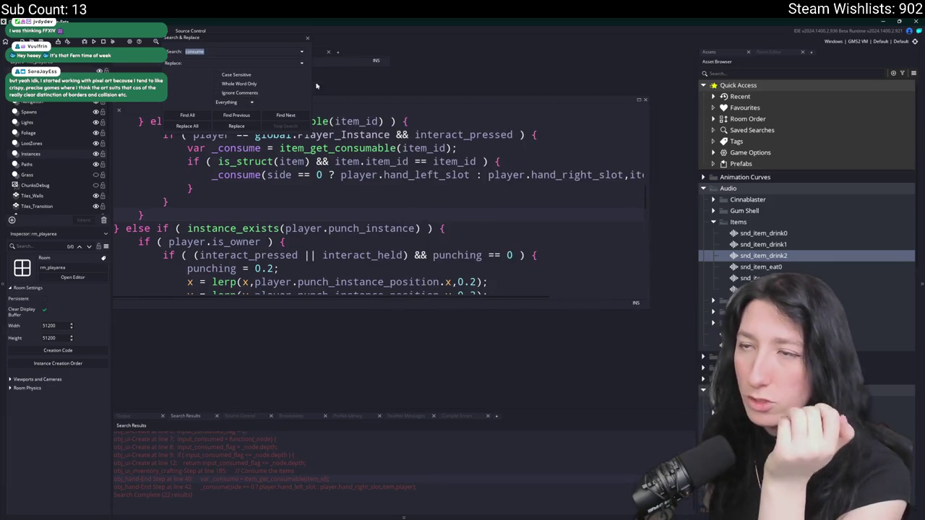
{"action": "left_click", "coordinate": [308, 40]}
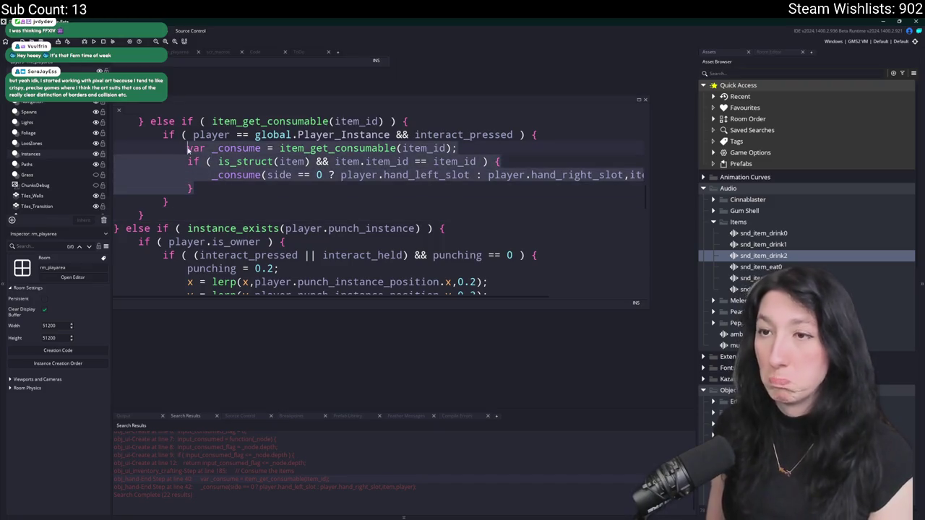
{"action": "left_click", "coordinate": [266, 169]}
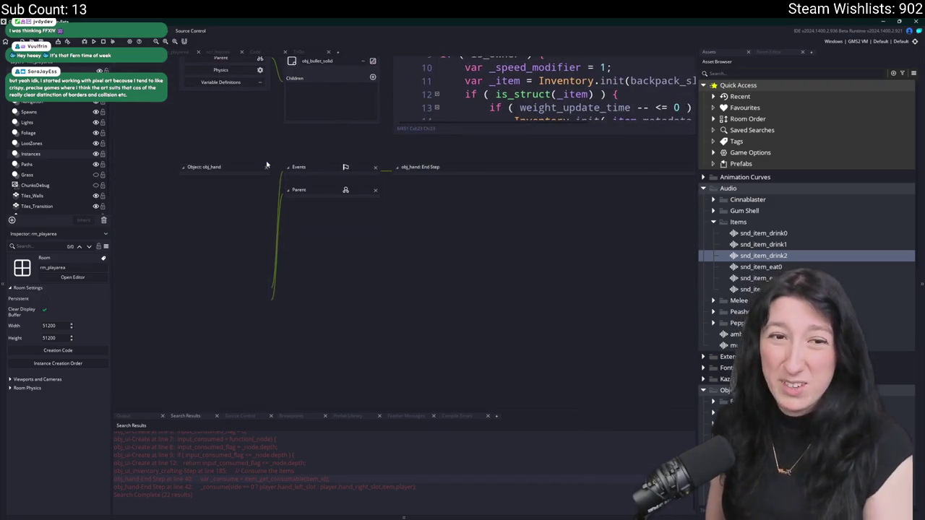
Open ui_inventory_mouse_hover_pressed in scr_ui via asset search 'ui_inve' and enlarge the editor.
{"action": "key", "text": "ctrl+t"}
{"action": "type", "text": "inventory"}
{"action": "key", "text": "ctrl+a"}
{"action": "type", "text": "ui_inve"}
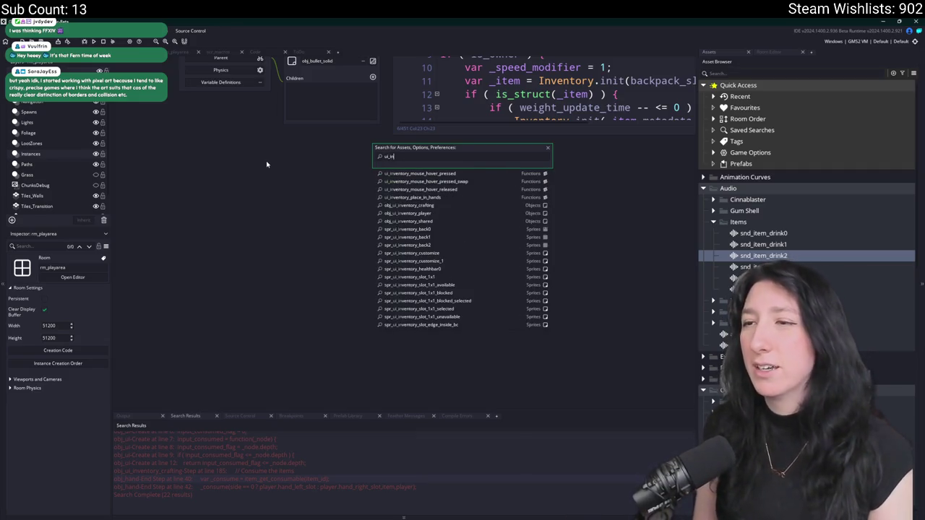
{"action": "left_click", "coordinate": [497, 174]}
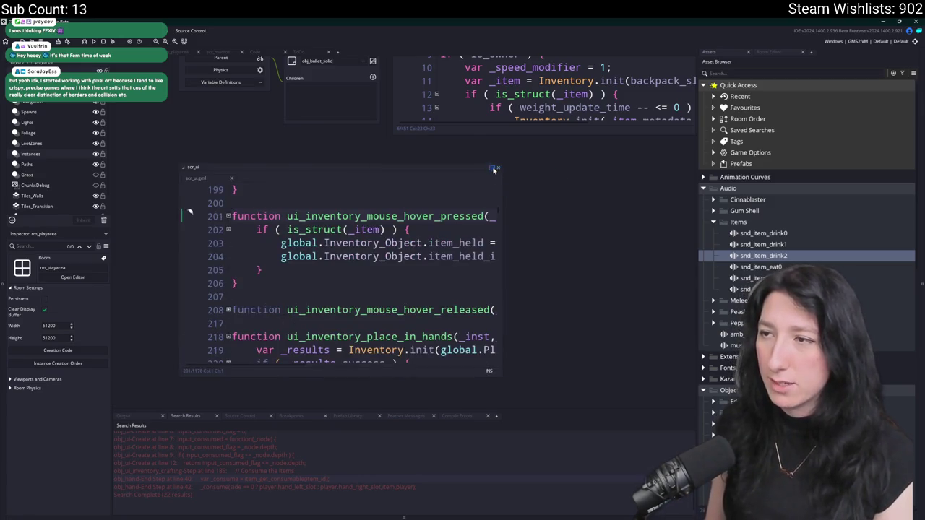
{"action": "left_click", "coordinate": [498, 169]}
Search the project for ui_inventory_mouse_hover_pressed (4 uses) and duplicate a function selection.
{"action": "double_click", "coordinate": [383, 98]}
{"action": "key", "text": "ctrl+shift+f"}
{"action": "key", "text": "Return"}
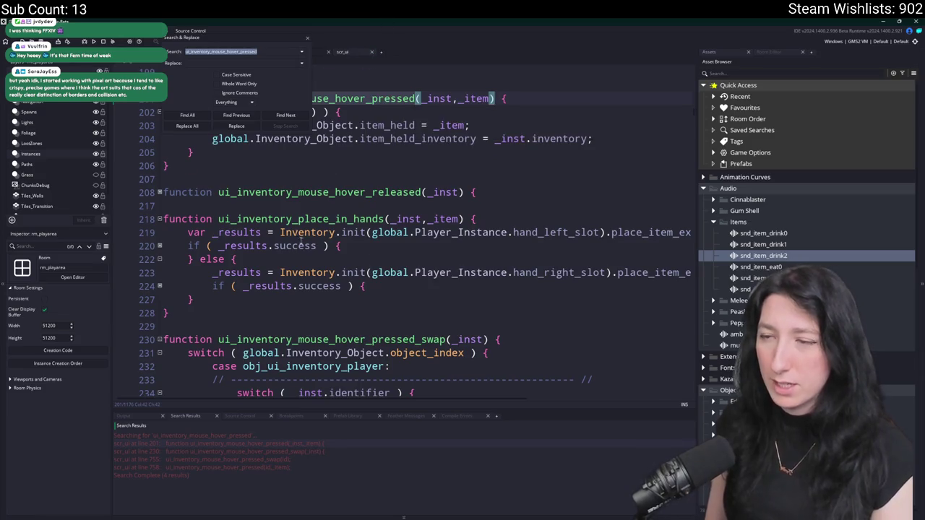
{"action": "scroll", "coordinate": [298, 239], "scroll_direction": "up", "scroll_amount": 4}
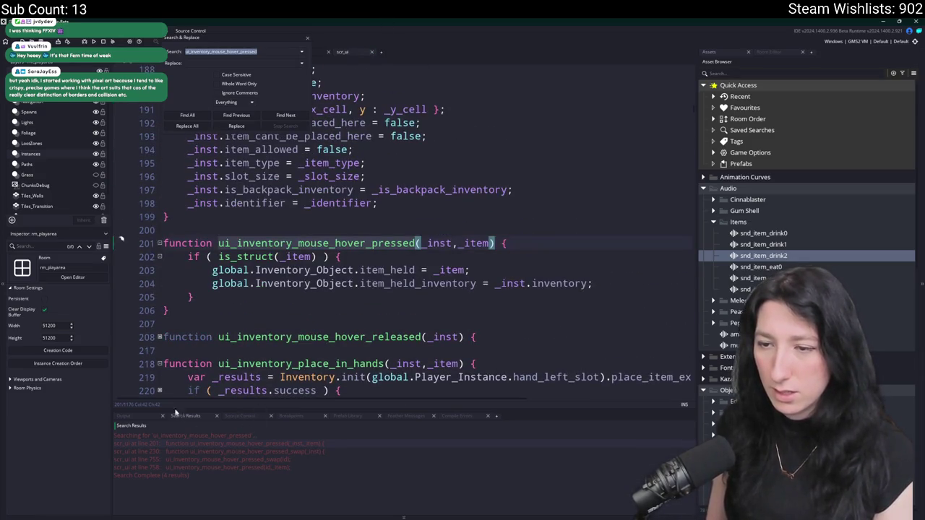
{"action": "mouse_move", "coordinate": [164, 324]}
{"action": "left_mouse_down"}
{"action": "mouse_move", "coordinate": [173, 258]}
{"action": "mouse_move", "coordinate": [122, 238]}
{"action": "left_mouse_up"}
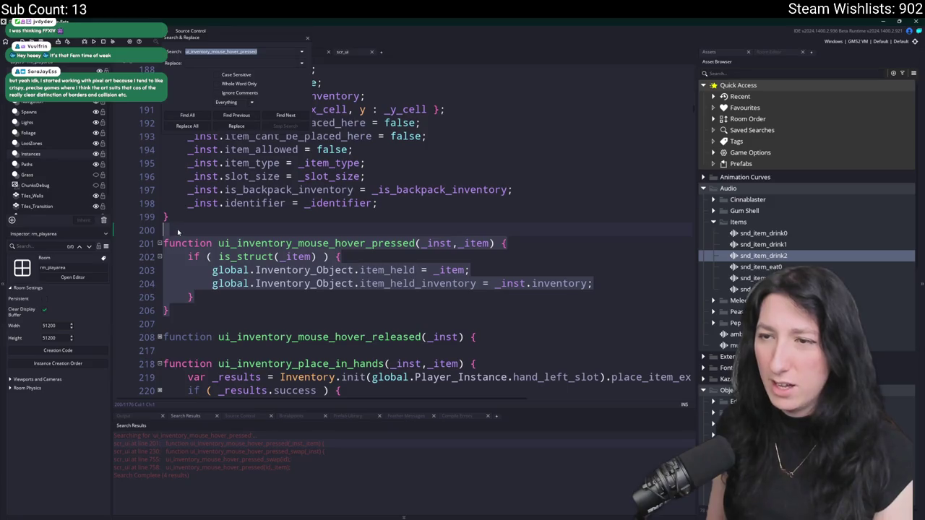
{"action": "key", "text": "ctrl+d"}
{"action": "scroll", "coordinate": [205, 254], "scroll_direction": "up", "scroll_amount": 1}
{"action": "left_click", "coordinate": [316, 270]}
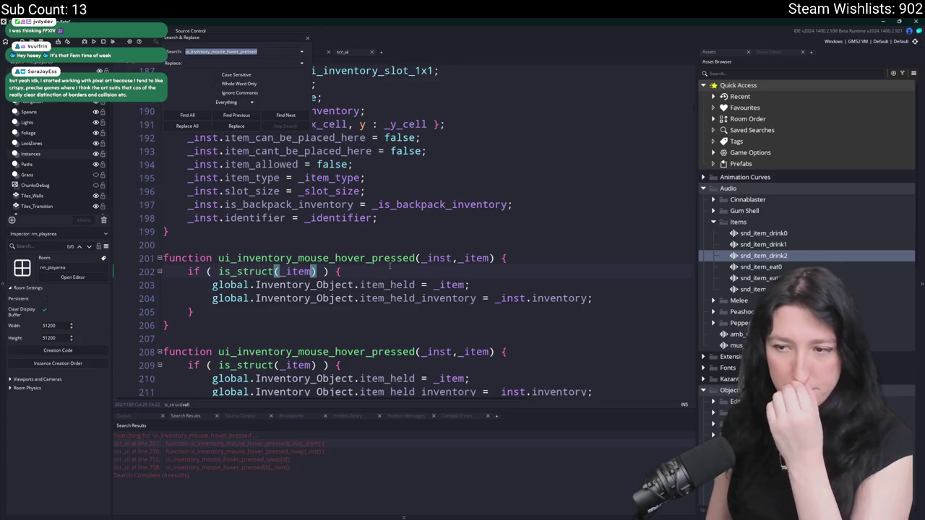
Close the search panel and duplicate the whole function so its copy starts at line 208.
{"action": "scroll", "coordinate": [378, 278], "scroll_direction": "up", "scroll_amount": 1}
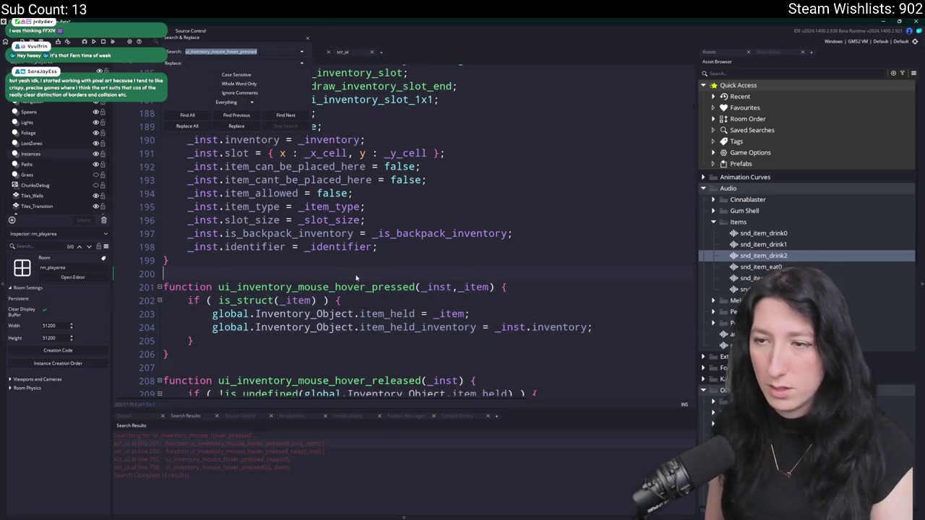
{"action": "scroll", "coordinate": [324, 268], "scroll_direction": "up", "scroll_amount": 4}
{"action": "scroll", "coordinate": [324, 267], "scroll_direction": "up", "scroll_amount": 2}
{"action": "scroll", "coordinate": [251, 318], "scroll_direction": "down", "scroll_amount": 15}
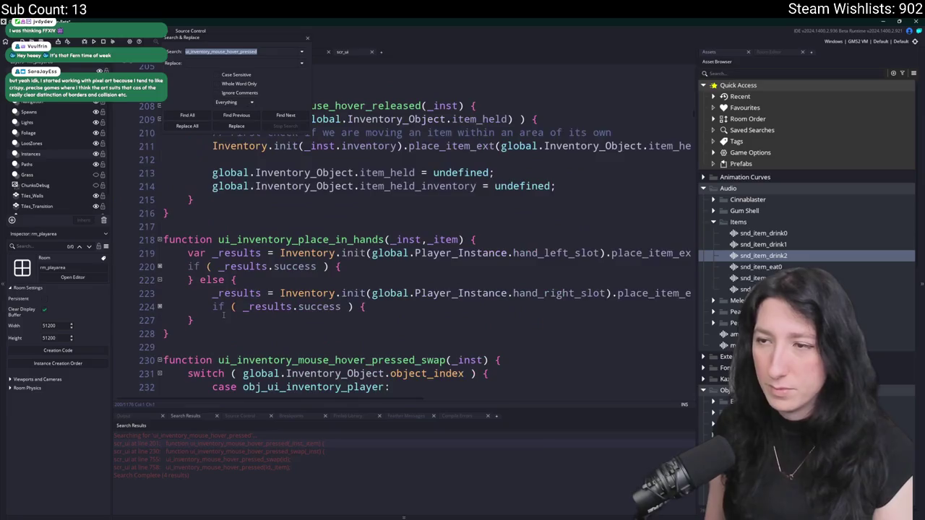
{"action": "scroll", "coordinate": [250, 318], "scroll_direction": "down", "scroll_amount": 5}
{"action": "scroll", "coordinate": [289, 216], "scroll_direction": "up", "scroll_amount": 6}
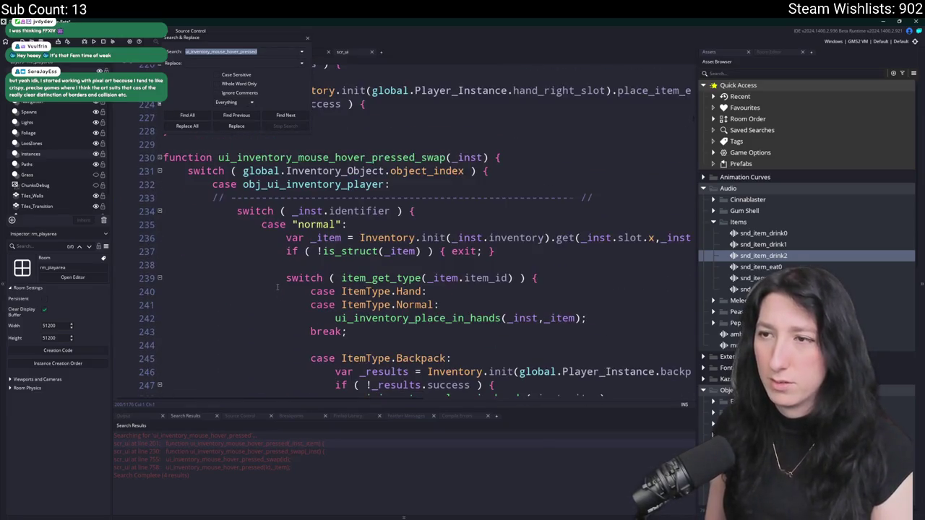
{"action": "left_click", "coordinate": [307, 38]}
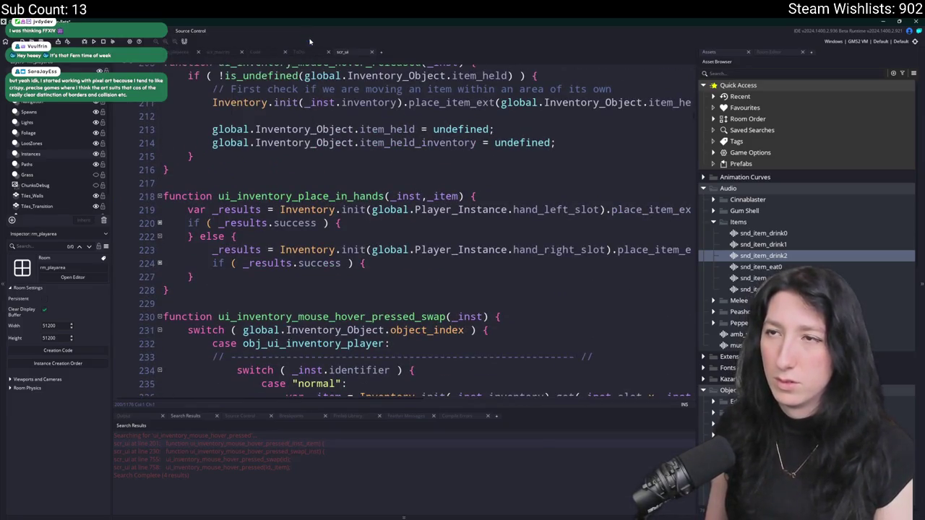
{"action": "scroll", "coordinate": [244, 138], "scroll_direction": "up", "scroll_amount": 4}
{"action": "left_click_drag", "start_coordinate": [164, 193], "coordinate": [163, 113]}
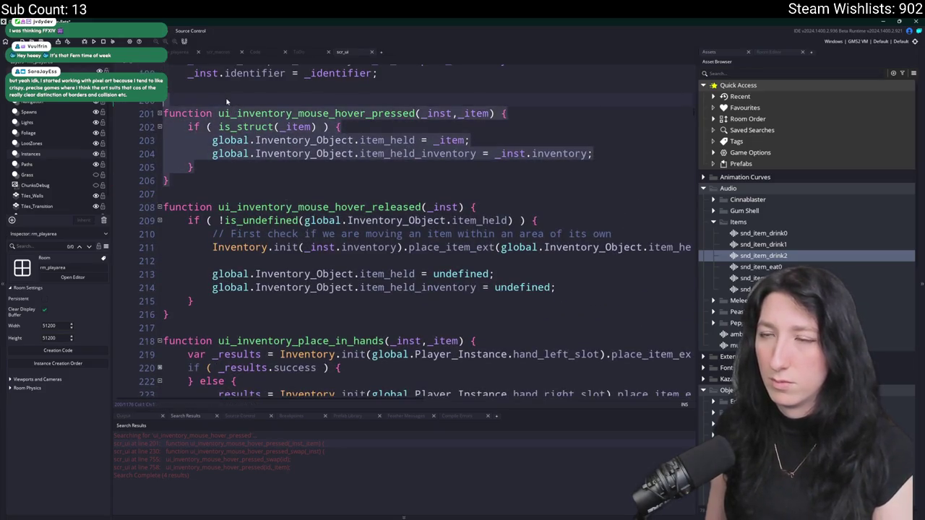
{"action": "key", "text": "ctrl+d"}
{"action": "scroll", "coordinate": [336, 250], "scroll_direction": "up", "scroll_amount": 2}
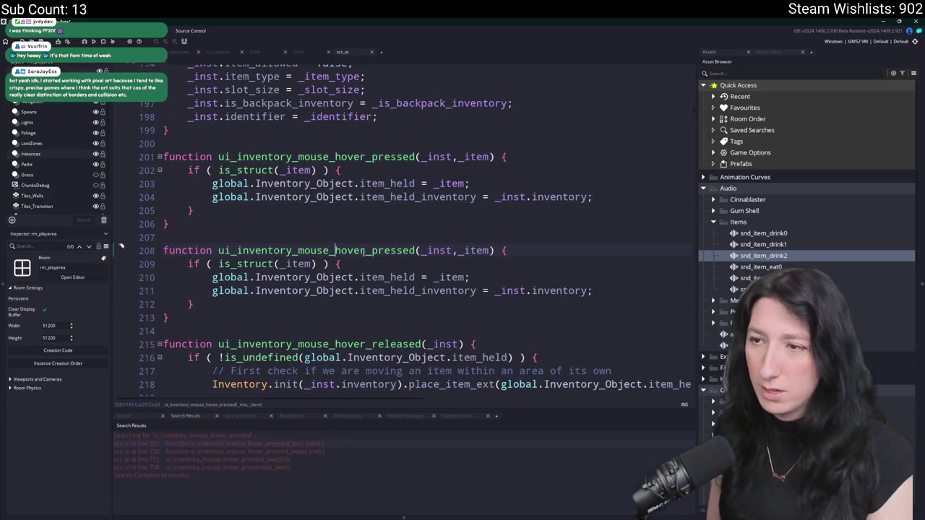
Append '_right' to the line-208 copy, naming it ui_inventory_mouse_hover_pressed_right.
{"action": "left_click", "coordinate": [417, 250]}
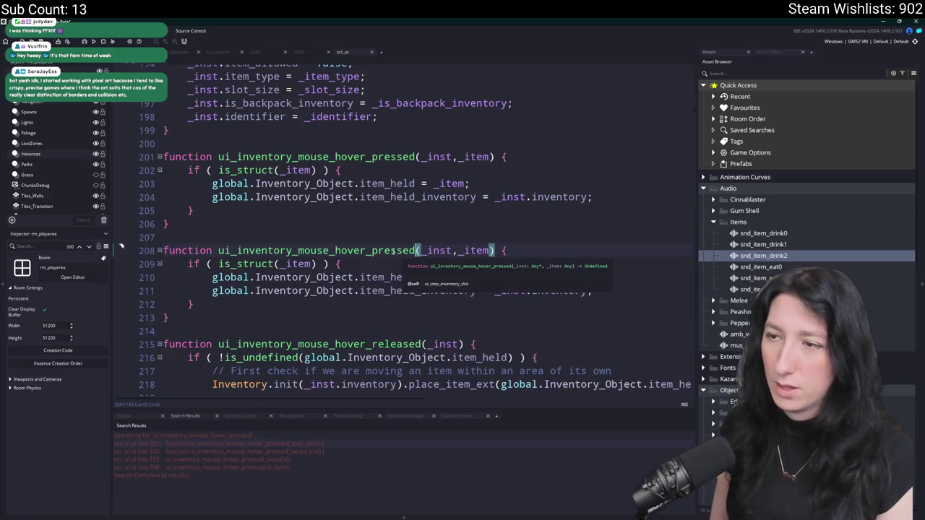
{"action": "left_click", "coordinate": [418, 250]}
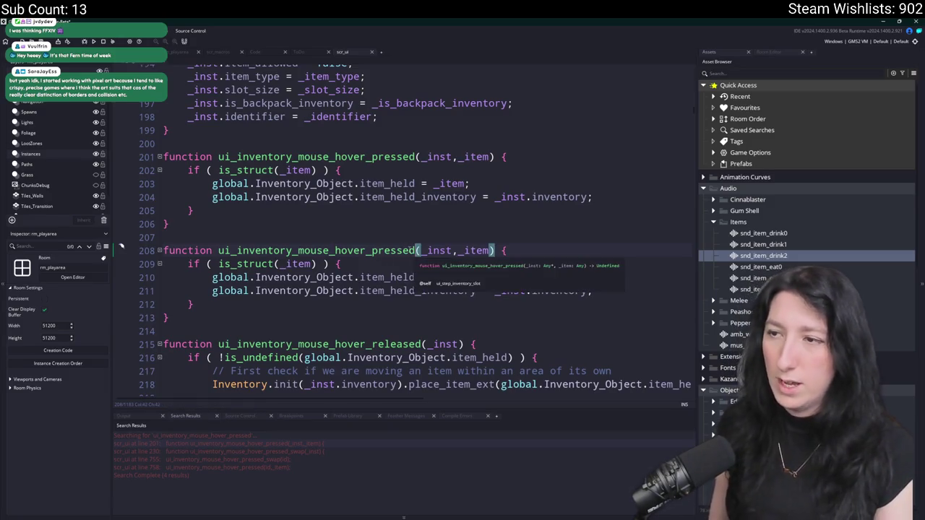
{"action": "type", "text": "_right"}
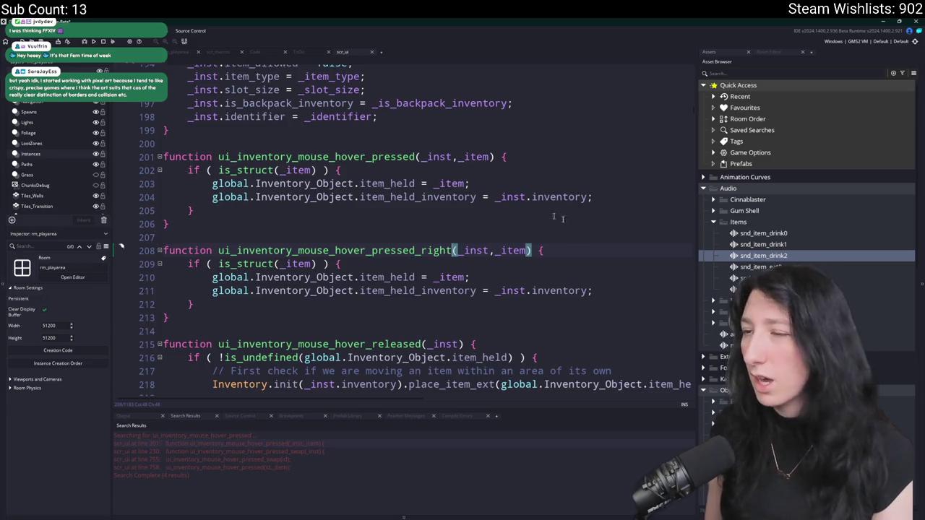
{"action": "left_click", "coordinate": [433, 263]}
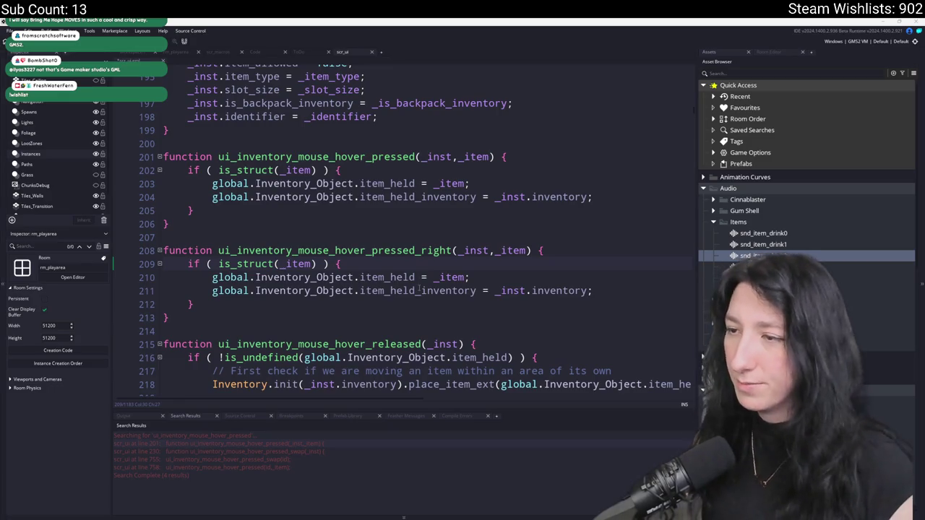
{"action": "left_click", "coordinate": [390, 265]}
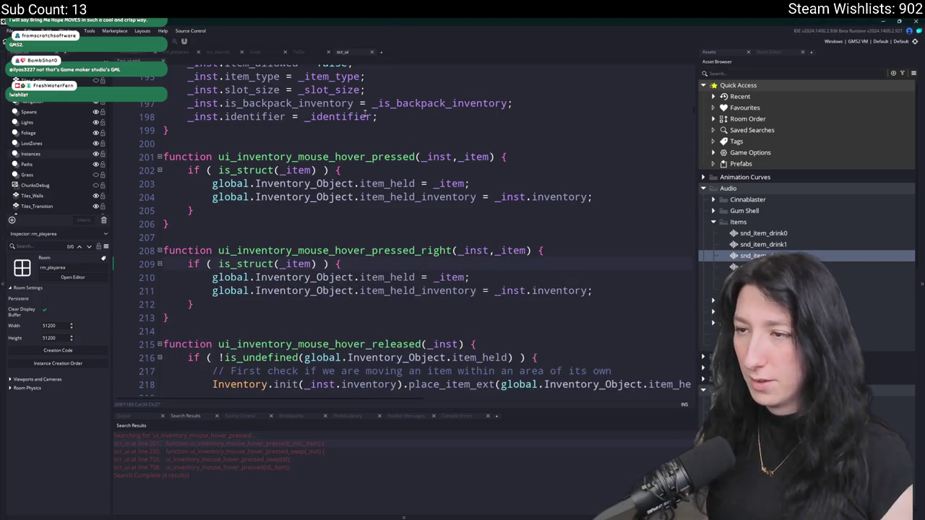
Paste the consumable-use code after line 211 and unindent the pasted if block.
{"action": "left_click", "coordinate": [594, 291]}
{"action": "key", "text": "Return"}
{"action": "key", "text": "ctrl+v"}
{"action": "left_click_drag", "start_coordinate": [289, 323], "coordinate": [167, 303]}
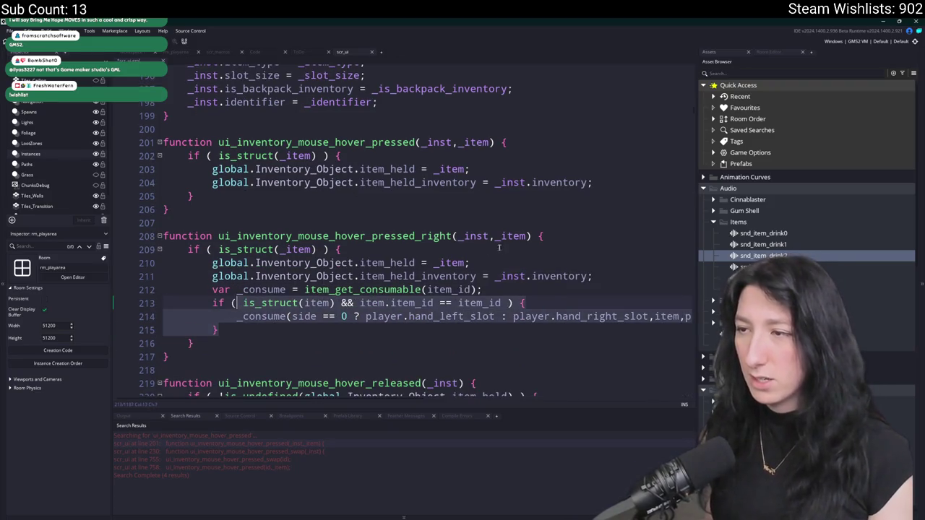
{"action": "key", "text": "shift+Tab"}
Prefix item_id with '_item.' and delete the two held-item assignment lines.
{"action": "left_click", "coordinate": [531, 236]}
{"action": "left_click", "coordinate": [428, 289]}
{"action": "type", "text": "_item."}
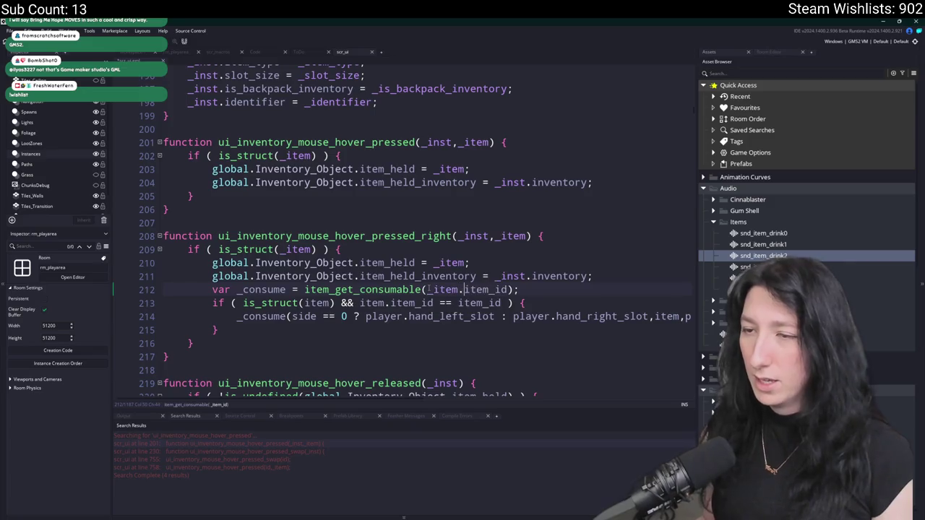
{"action": "left_click_drag", "start_coordinate": [594, 277], "coordinate": [594, 254]}
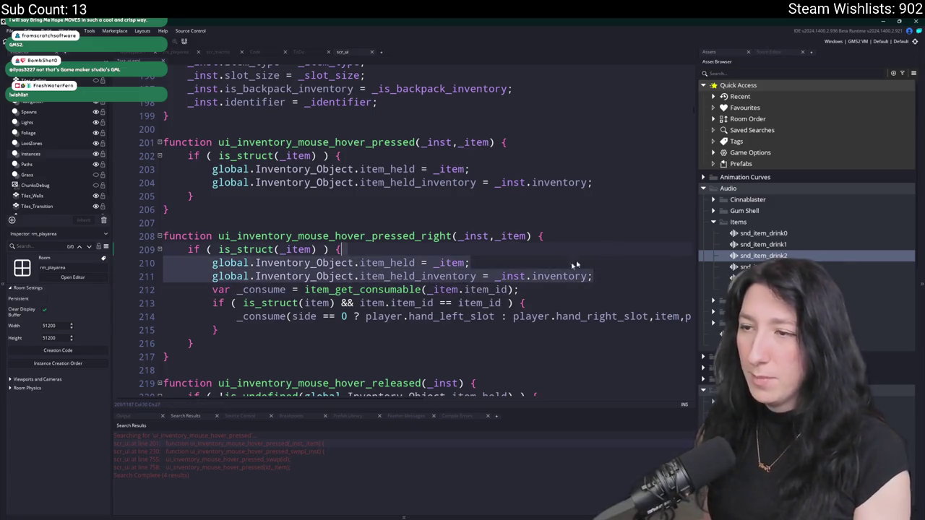
{"action": "key", "text": "BackSpace"}
{"action": "key", "text": "ctrl+z"}
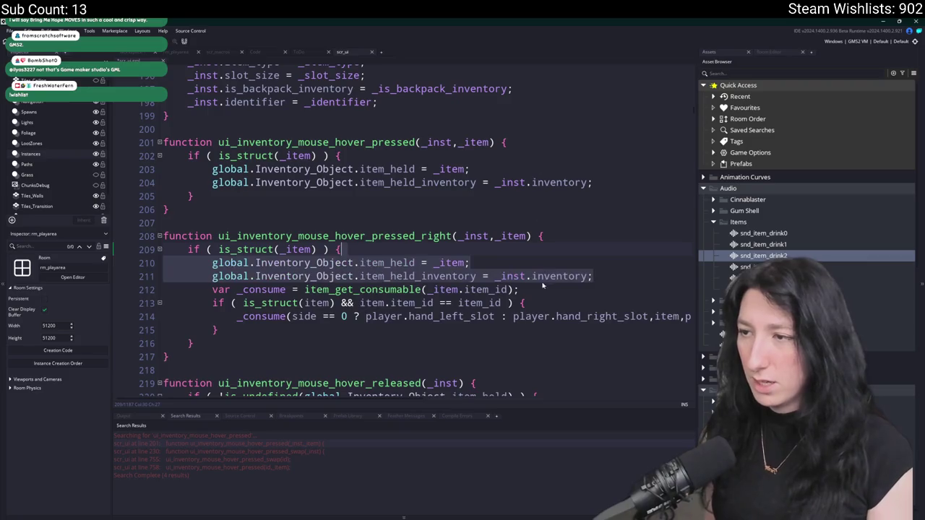
{"action": "key", "text": "ctrl+y"}
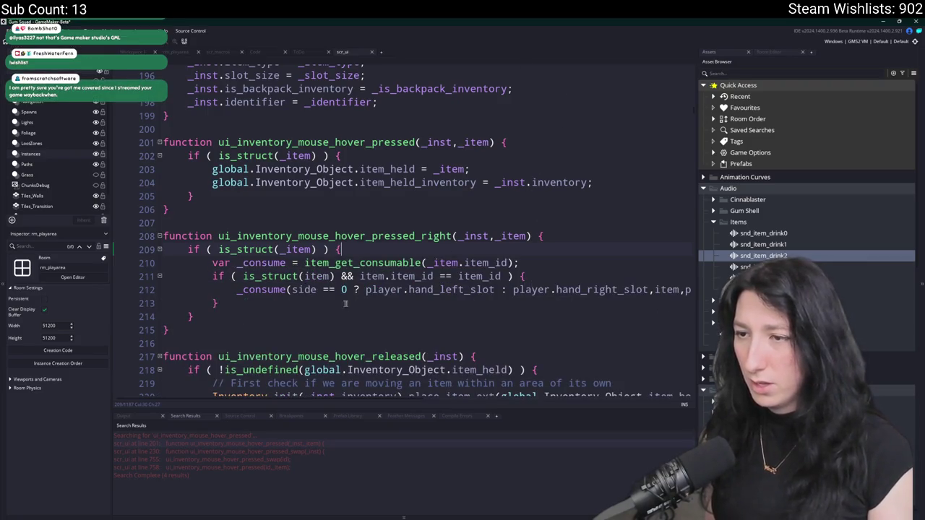
Change the consume call's first argument to _inst.inventory and the item argument to _item.
{"action": "left_click", "coordinate": [589, 289]}
{"action": "key", "text": "End"}
{"action": "left_click", "coordinate": [531, 300]}
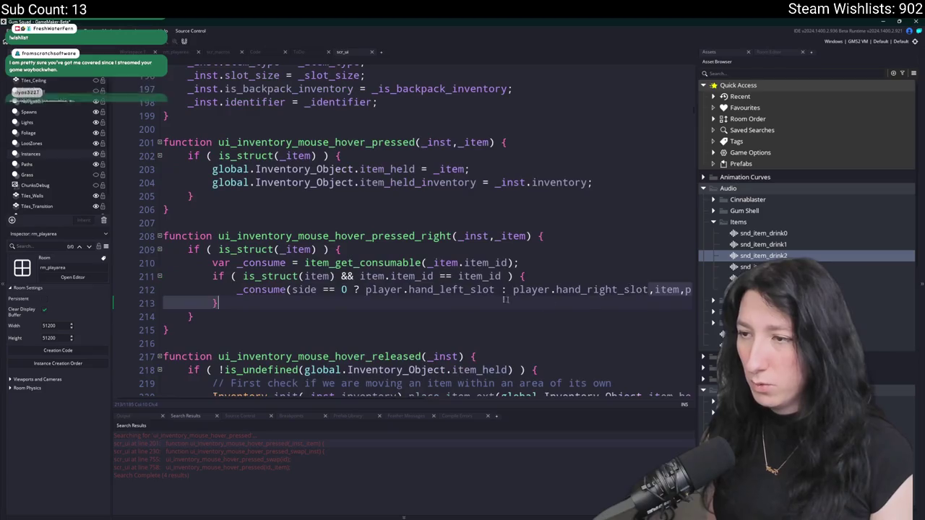
{"action": "left_click", "coordinate": [292, 289]}
{"action": "scroll", "coordinate": [636, 293], "scroll_direction": "right", "scroll_amount": 2}
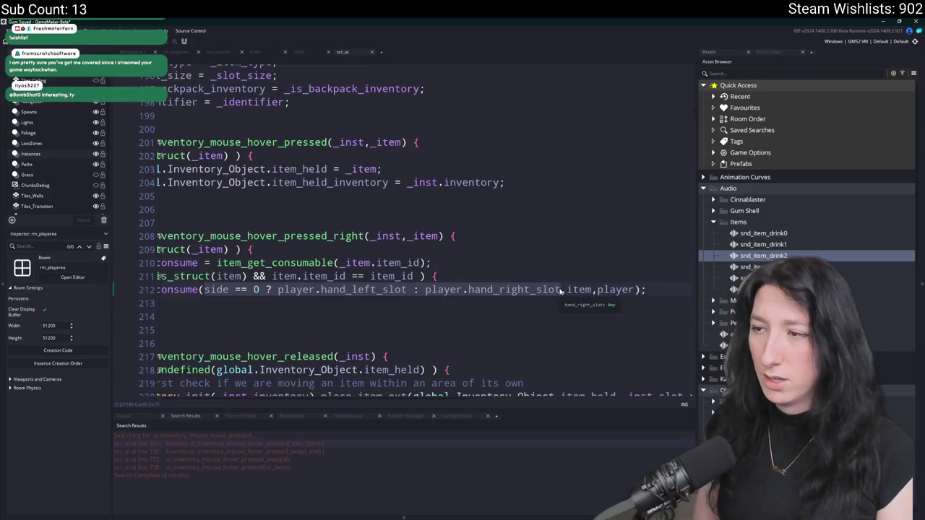
{"action": "type", "text": "_inst.inventory"}
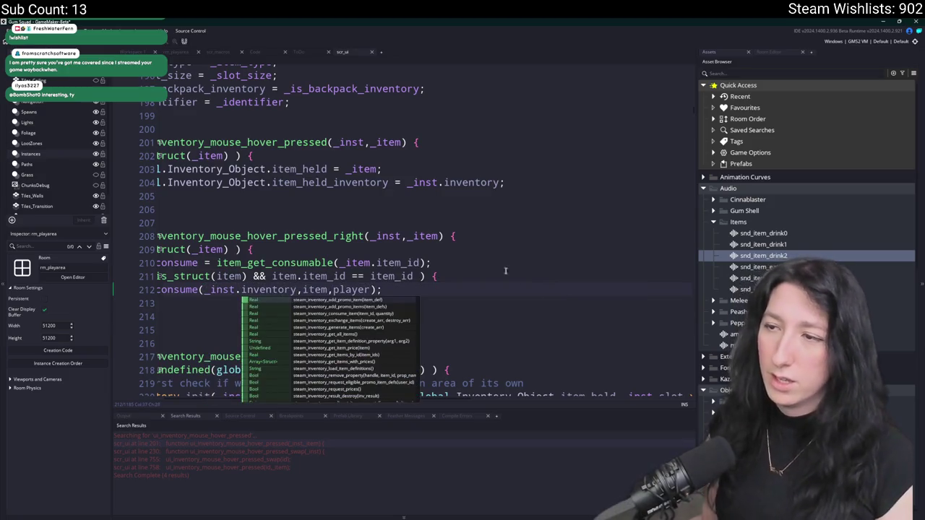
{"action": "left_click", "coordinate": [422, 236]}
{"action": "left_click", "coordinate": [304, 289]}
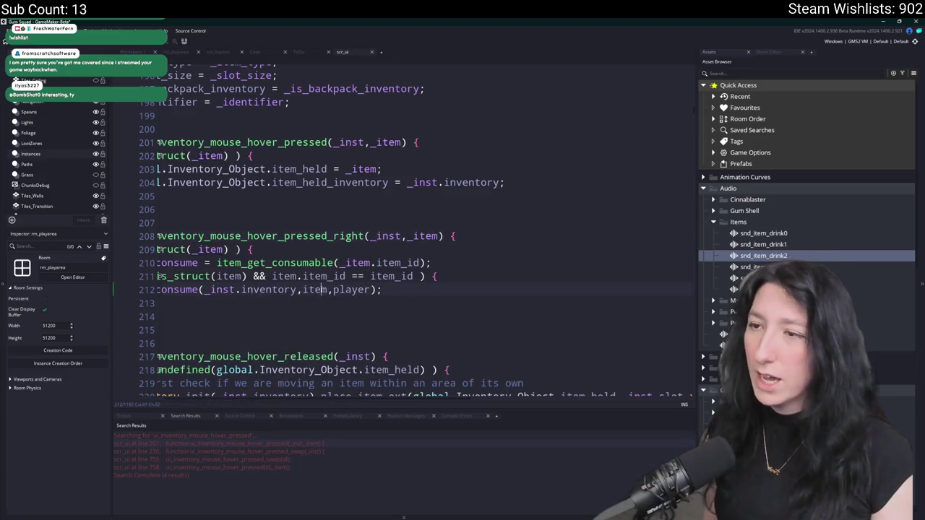
{"action": "type", "text": "_"}
Replace the consume call's player argument with global.Player_Instance.
{"action": "scroll", "coordinate": [312, 282], "scroll_direction": "left", "scroll_amount": 2}
{"action": "left_click", "coordinate": [312, 277]}
{"action": "left_click", "coordinate": [322, 289]}
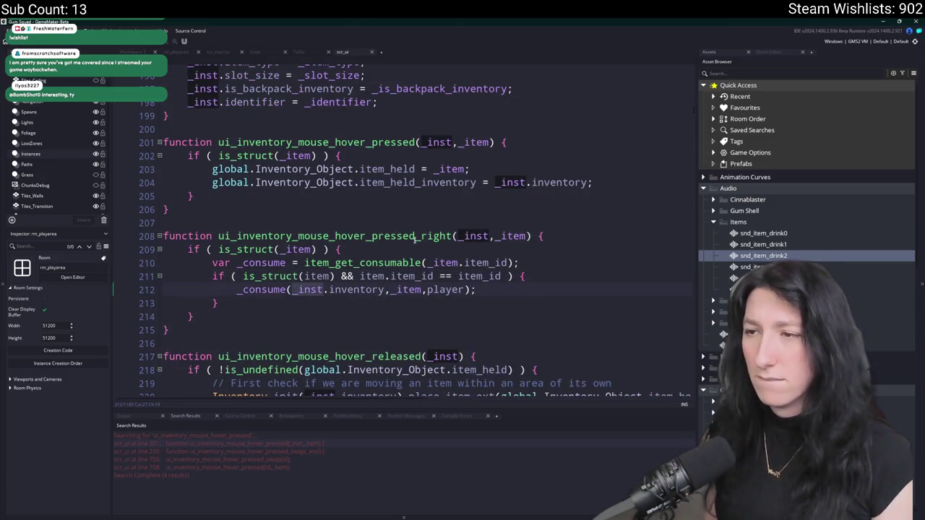
{"action": "key", "text": "End"}
{"action": "key", "text": "Left"}
{"action": "key", "text": "Left"}
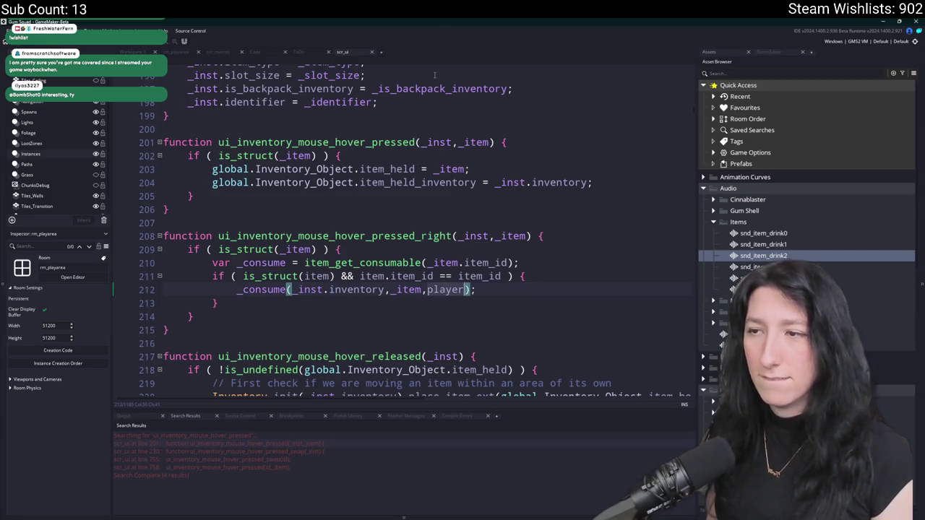
{"action": "key", "text": "ctrl+BackSpace"}
{"action": "type", "text": "global.Pl"}
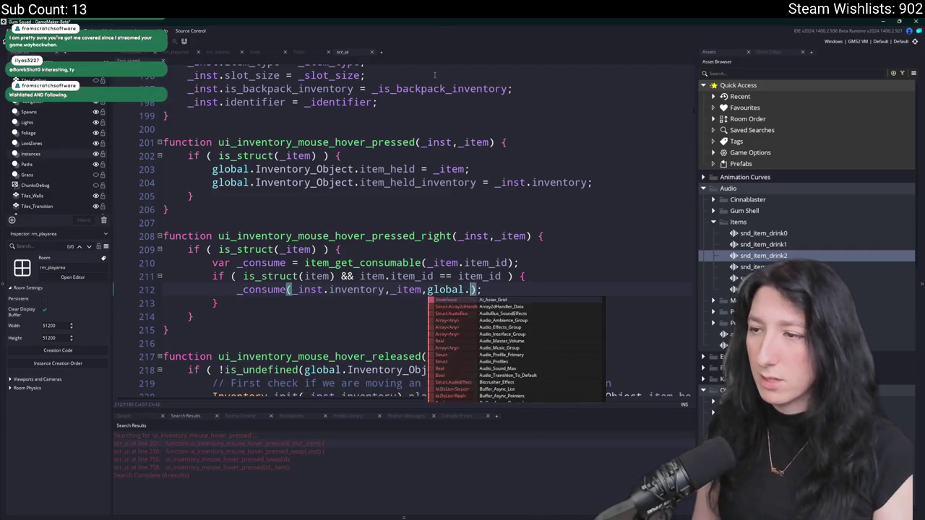
{"action": "key", "text": "Return"}
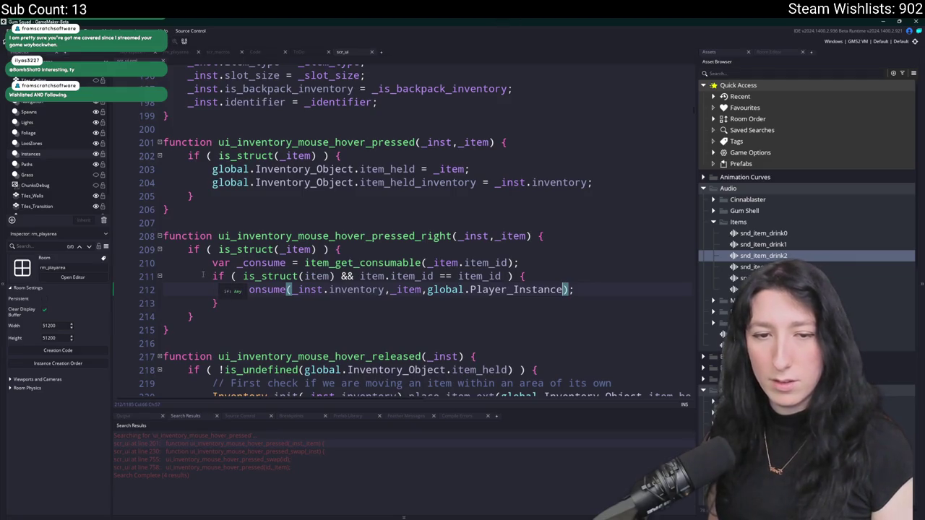
Remove the item id check around the consume call and outdent it, peeking at item_get_consumable.
{"action": "left_click", "coordinate": [543, 268]}
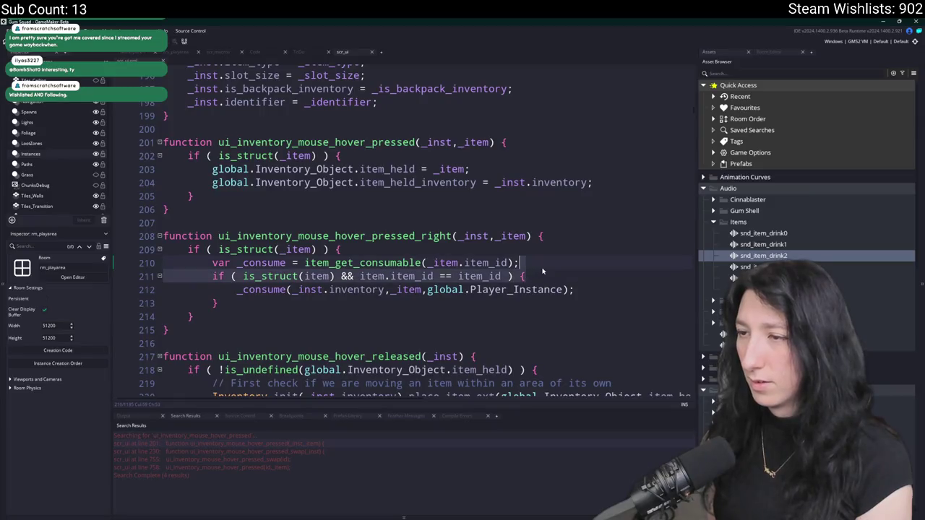
{"action": "key", "text": "ctrl+d"}
{"action": "key", "text": "Down"}
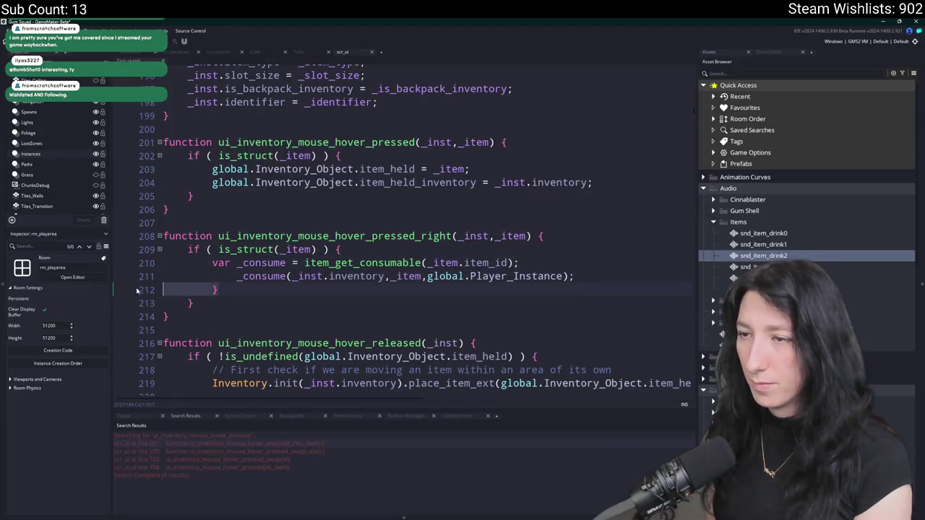
{"action": "key", "text": "ctrl+d"}
{"action": "key", "text": "shift+Tab"}
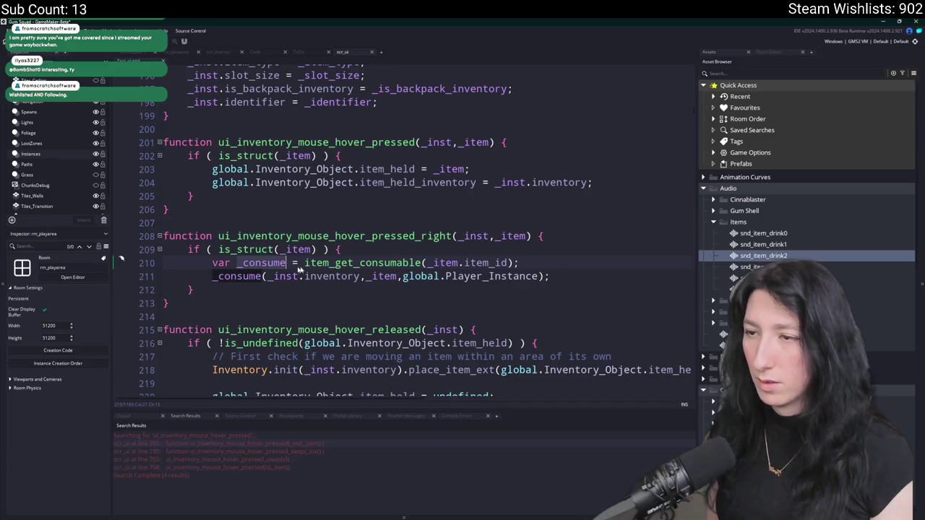
{"action": "middle_click", "coordinate": [398, 265]}
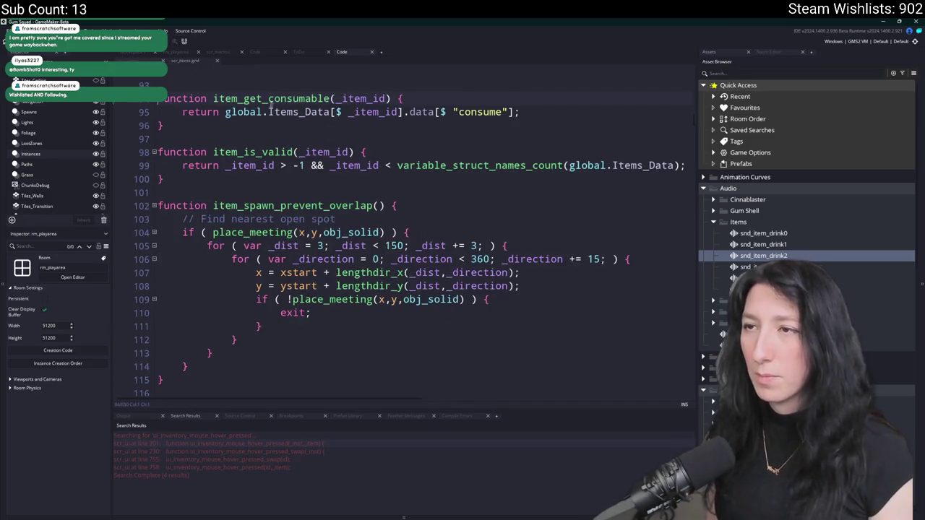
{"action": "left_click", "coordinate": [148, 60]}
Wrap the consume call in 'if ( !is_undefined(_consume) ) { }' with proper indentation.
{"action": "left_click", "coordinate": [536, 264]}
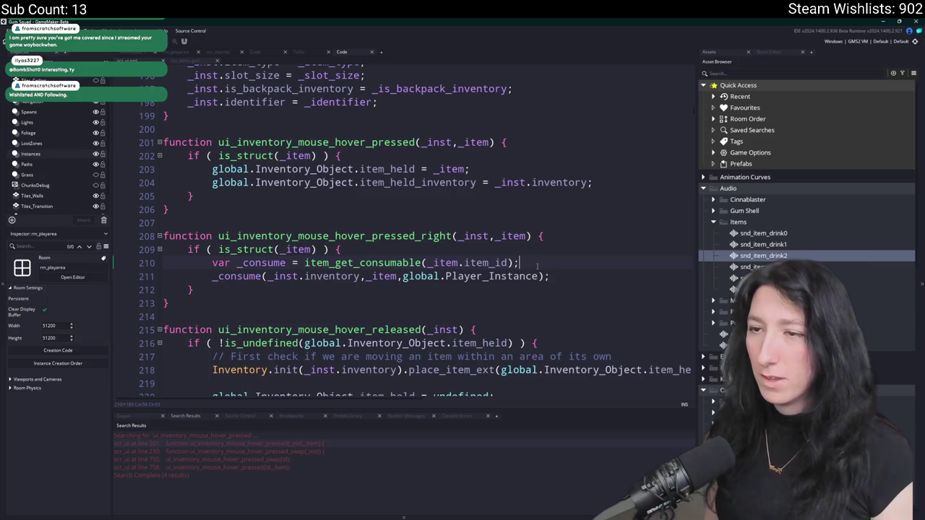
{"action": "key", "text": "Return"}
{"action": "type", "text": "if ( !is_undefined(_consume) ) {"}
{"action": "key", "text": "Down"}
{"action": "key", "text": "End"}
{"action": "key", "text": "Return"}
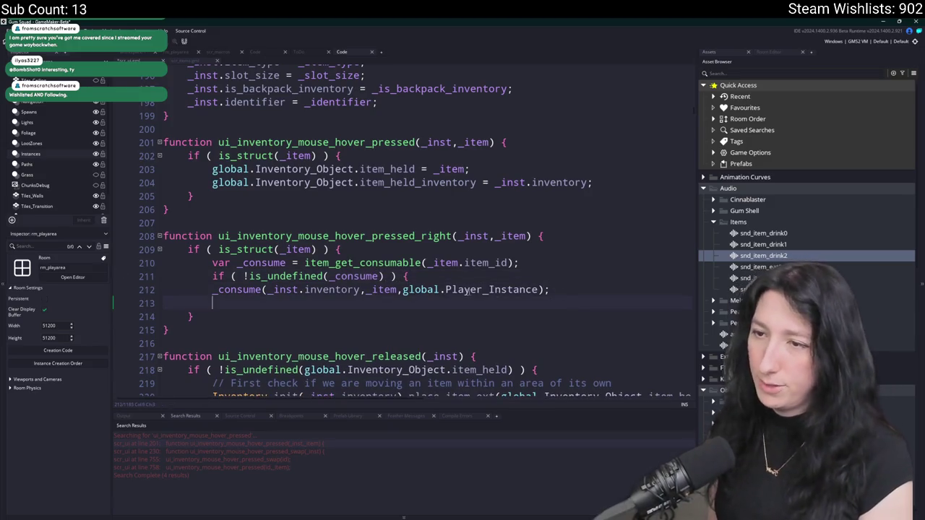
{"action": "type", "text": "}"}
{"action": "key", "text": "Up"}
{"action": "key", "text": "Home"}
{"action": "key", "text": "Tab"}
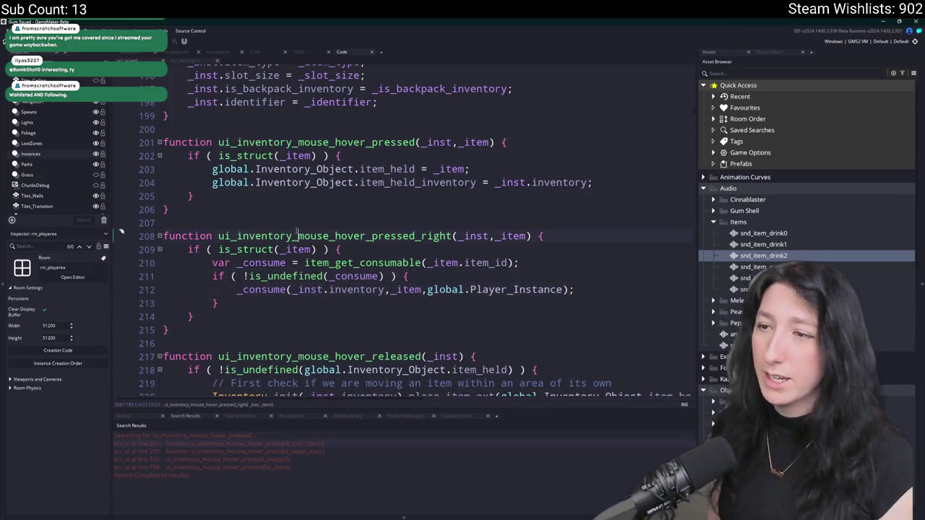
{"action": "key", "text": "ctrl+f"}
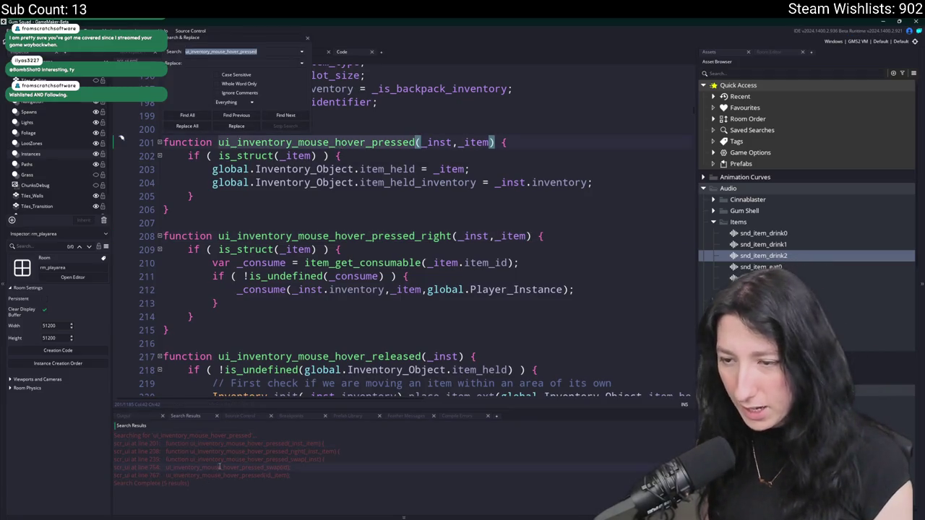
Jump to the call site on line 767, close the search panel and enlarge the code editor.
{"action": "double_click", "coordinate": [219, 467]}
{"action": "double_click", "coordinate": [288, 476]}
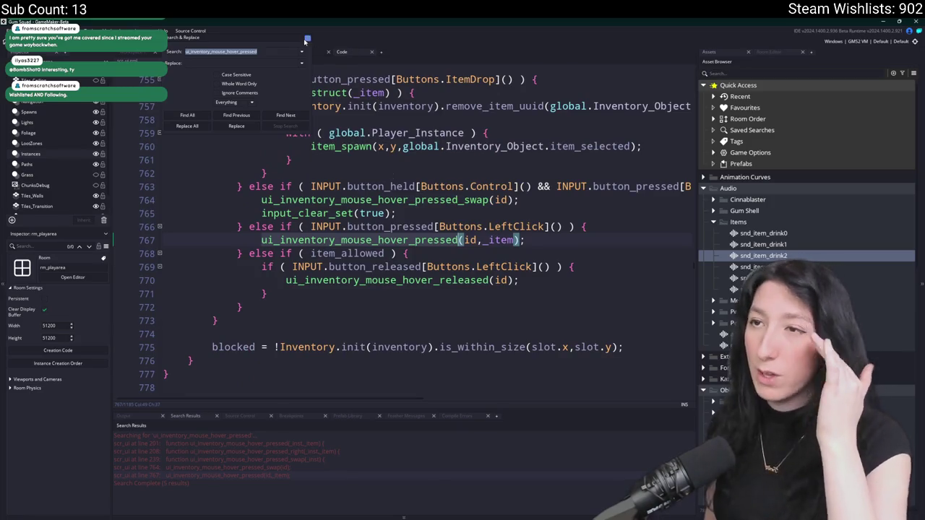
{"action": "left_click", "coordinate": [310, 41]}
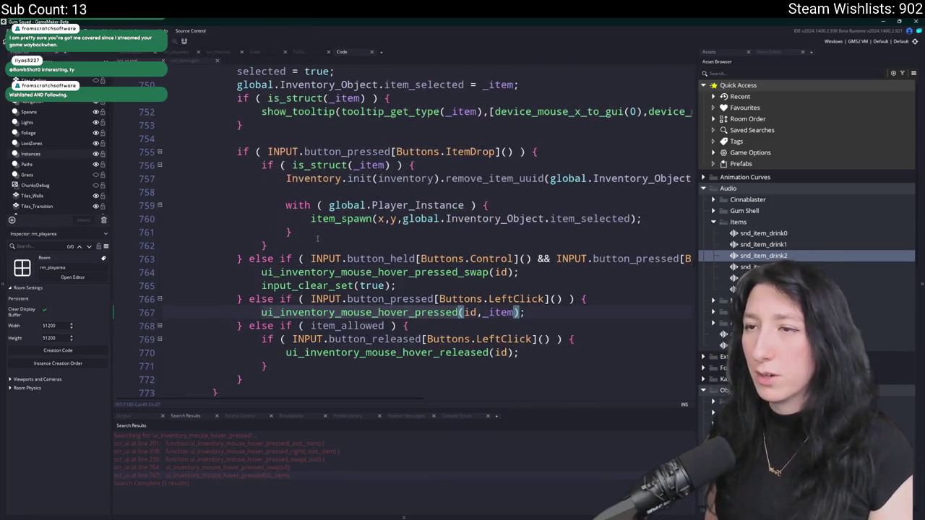
{"action": "left_click", "coordinate": [467, 189]}
{"action": "key", "text": "F12"}
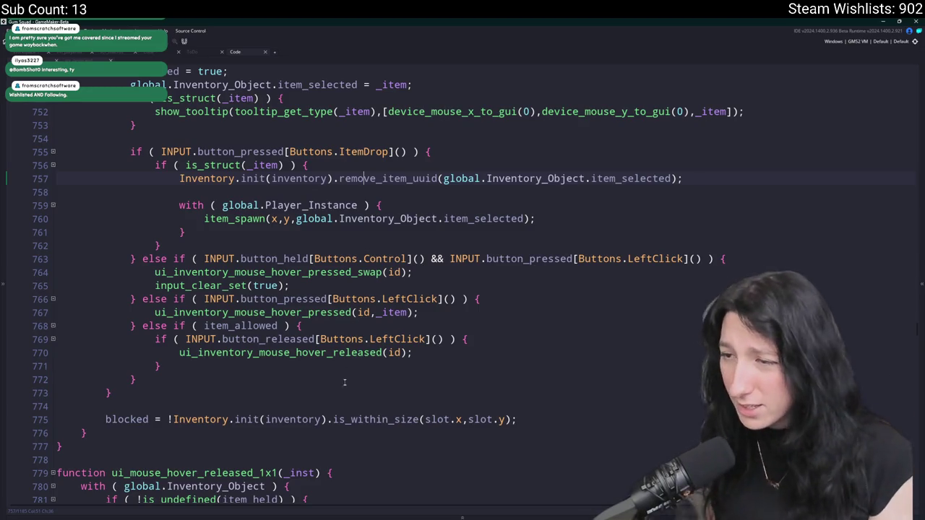
Duplicate then undo the item_allowed else-if block, and start an 'if ( INPUT.button_' line above ItemDrop.
{"action": "mouse_move", "coordinate": [137, 379]}
{"action": "left_mouse_down"}
{"action": "mouse_move", "coordinate": [174, 353]}
{"action": "mouse_move", "coordinate": [144, 328]}
{"action": "left_mouse_up"}
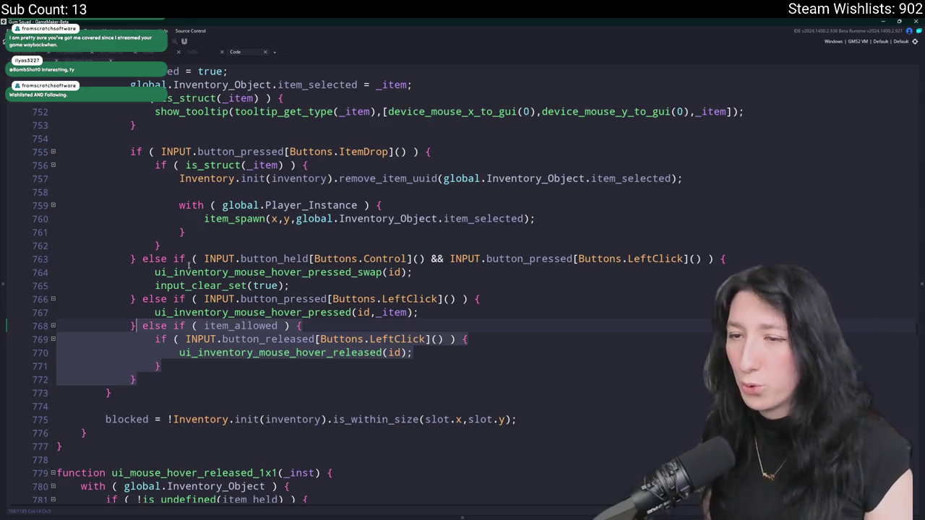
{"action": "key", "text": "ctrl+d"}
{"action": "scroll", "coordinate": [216, 307], "scroll_direction": "down", "scroll_amount": 1}
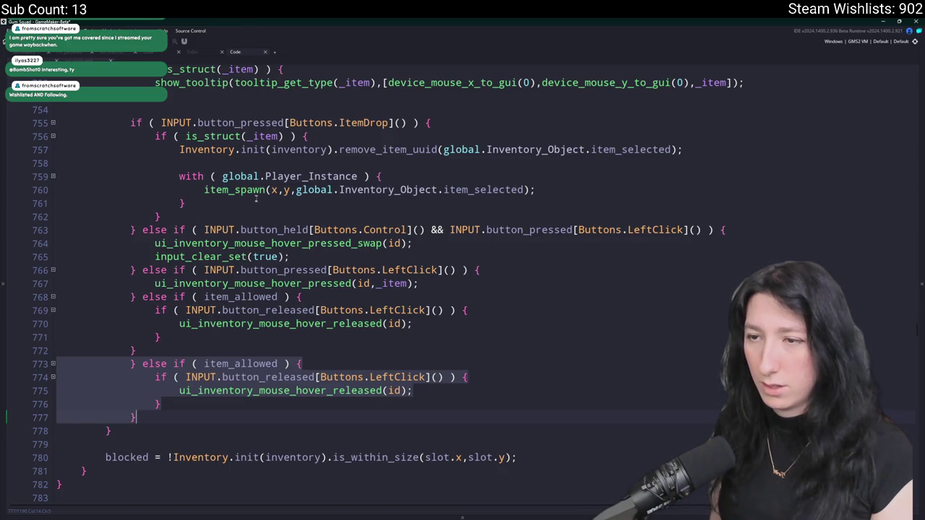
{"action": "key", "text": "ctrl+z"}
{"action": "left_click", "coordinate": [202, 354]}
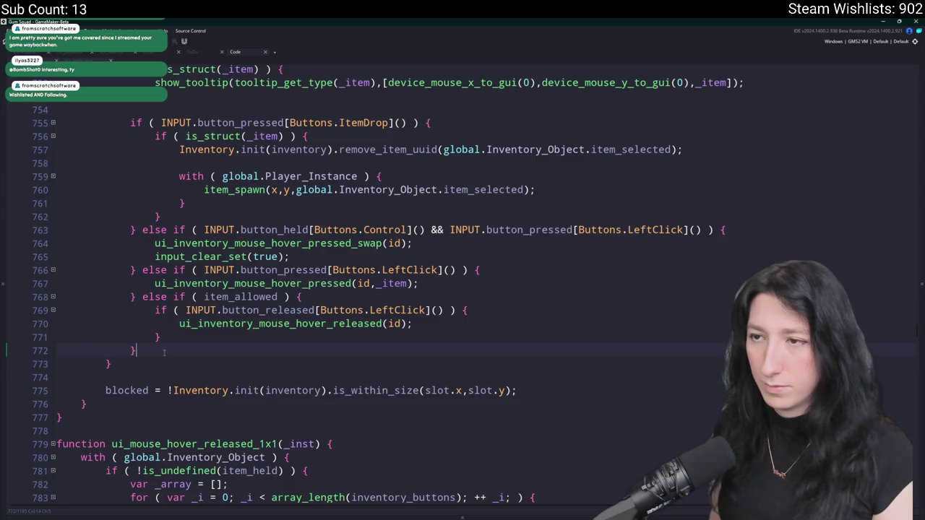
{"action": "scroll", "coordinate": [164, 352], "scroll_direction": "up", "scroll_amount": 3}
{"action": "key", "text": "Return"}
{"action": "type", "text": "i"}
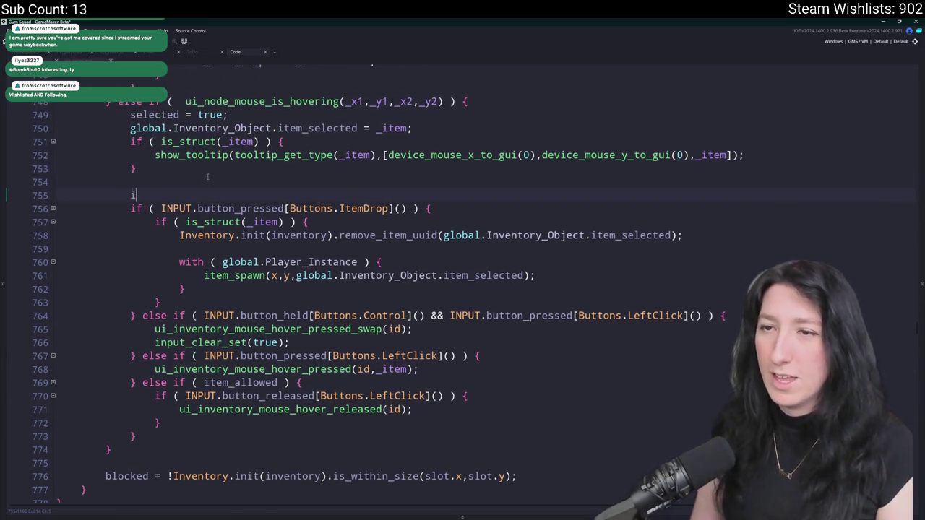
{"action": "type", "text": "f ( INPUT.button_rpesse"}
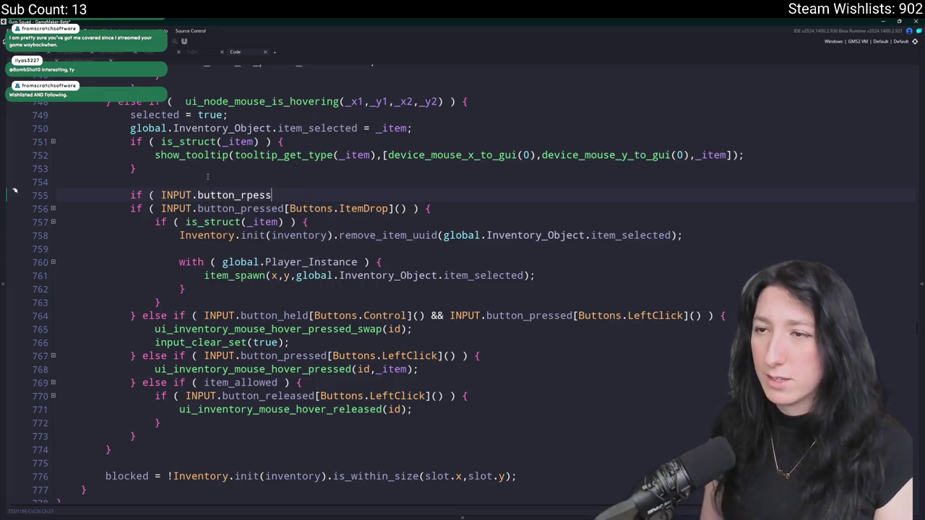
Add an INPUT.button_pressed[Buttons.RightClick] if block and turn the ItemDrop check into else if.
{"action": "key", "text": "BackSpace"}
{"action": "key", "text": "BackSpace"}
{"action": "type", "text": "pressed["}
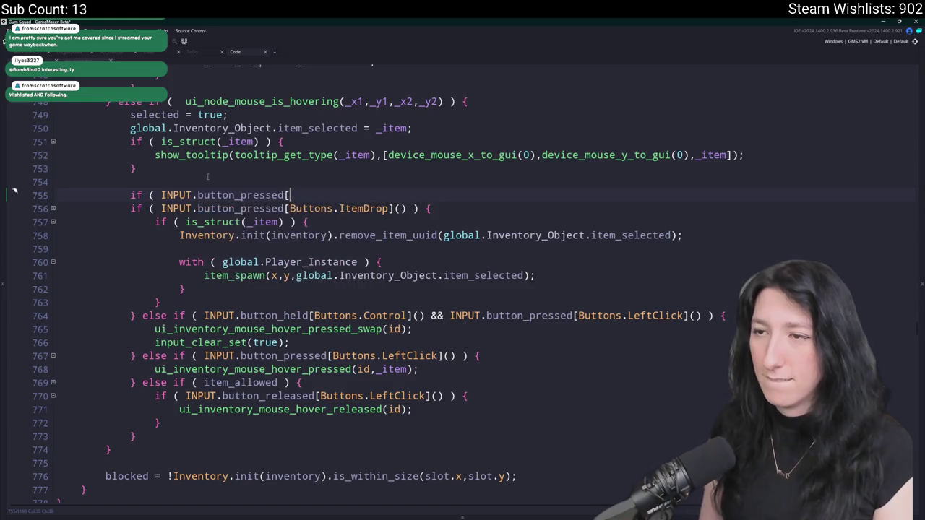
{"action": "type", "text": "Buttons."}
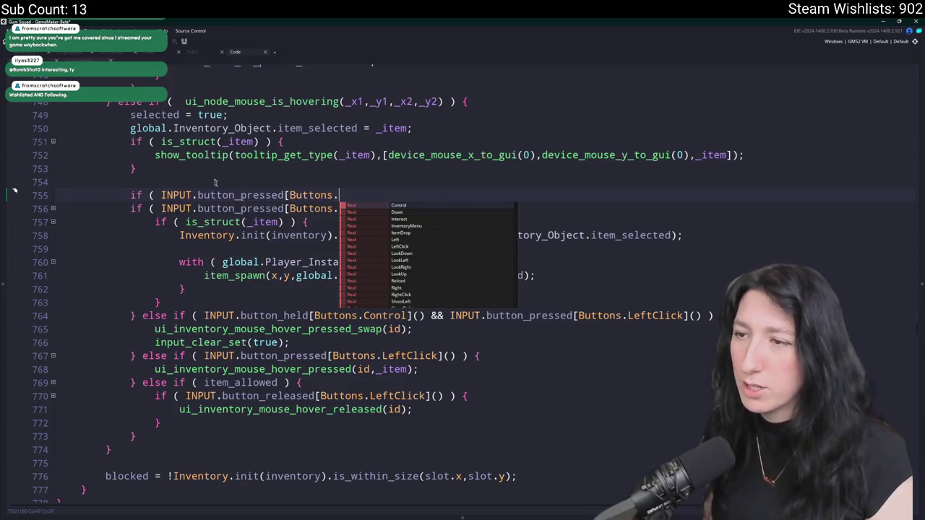
{"action": "left_click", "coordinate": [419, 294]}
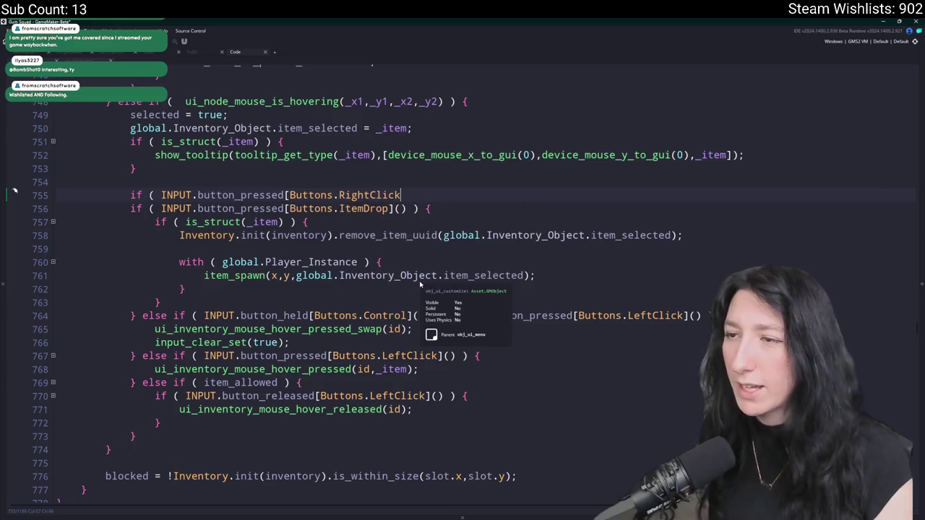
{"action": "type", "text": "]() ) {"}
{"action": "key", "text": "Return"}
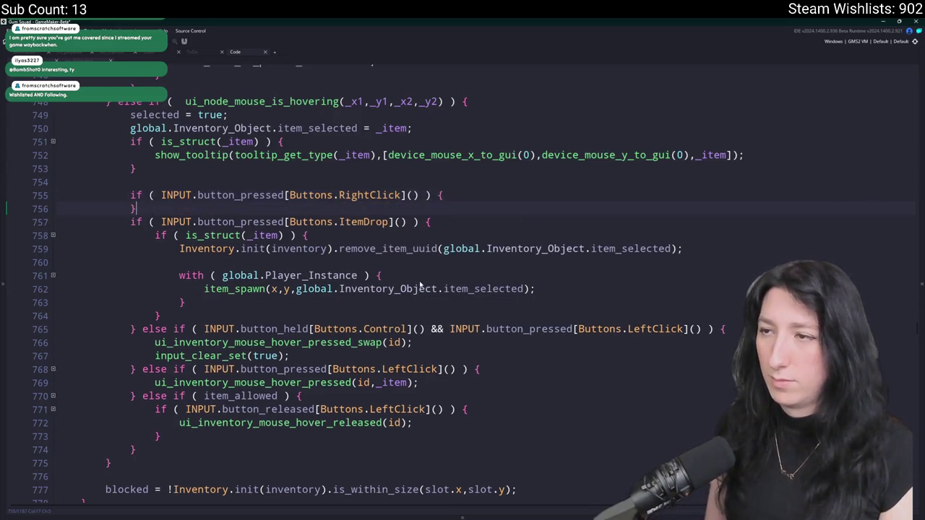
{"action": "type", "text": " else"}
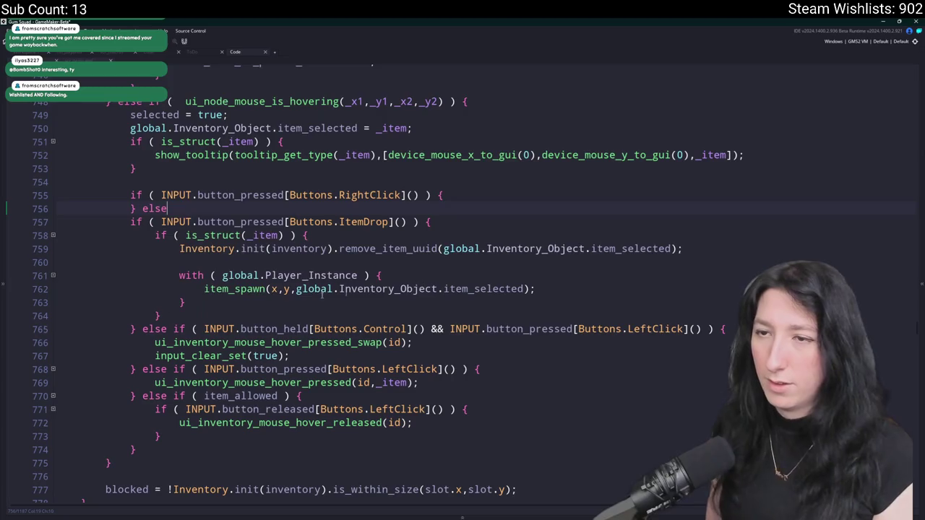
{"action": "left_click_drag", "start_coordinate": [130, 222], "coordinate": [101, 222]}
{"action": "key", "text": "BackSpace"}
{"action": "key", "text": "BackSpace"}
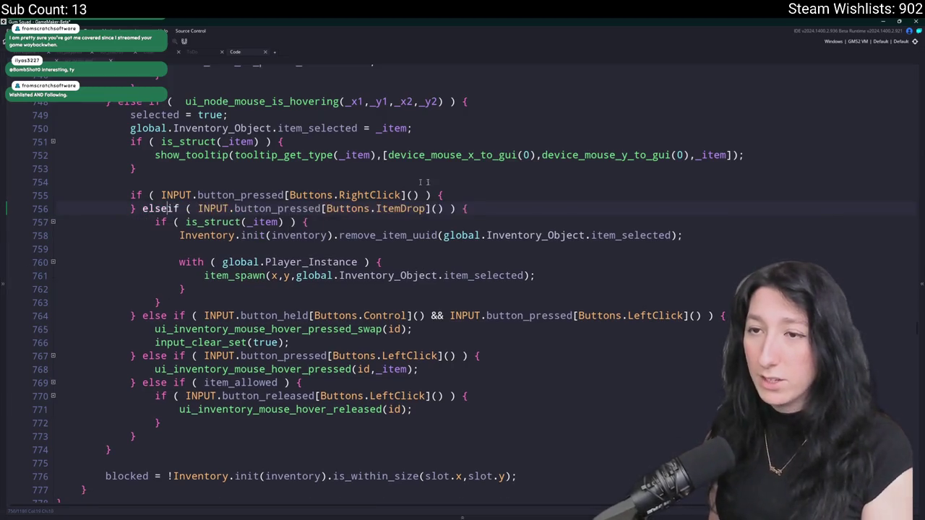
Call ui_inventory_mouse_hover_pressed_right(id,_item) inside the right-click block and build the game with F5.
{"action": "left_click", "coordinate": [509, 189]}
{"action": "key", "text": "Return"}
{"action": "type", "text": "ui_inventory_mouse_hover_pressed_right"}
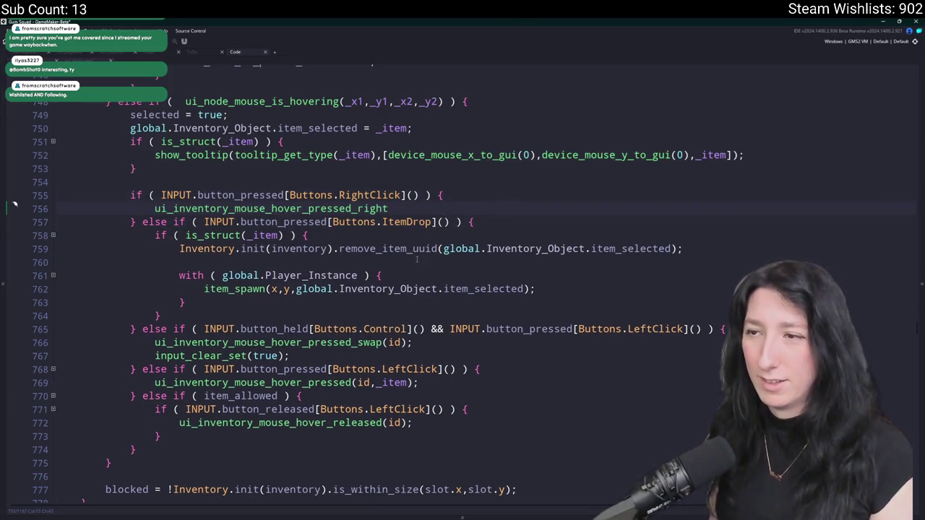
{"action": "type", "text": "("}
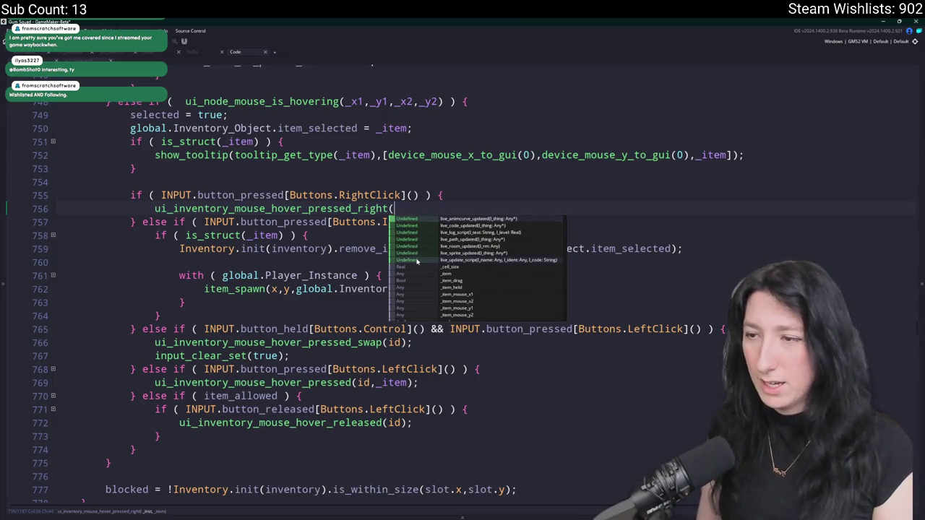
{"action": "type", "text": "id,_"}
{"action": "type", "text": "_item);"}
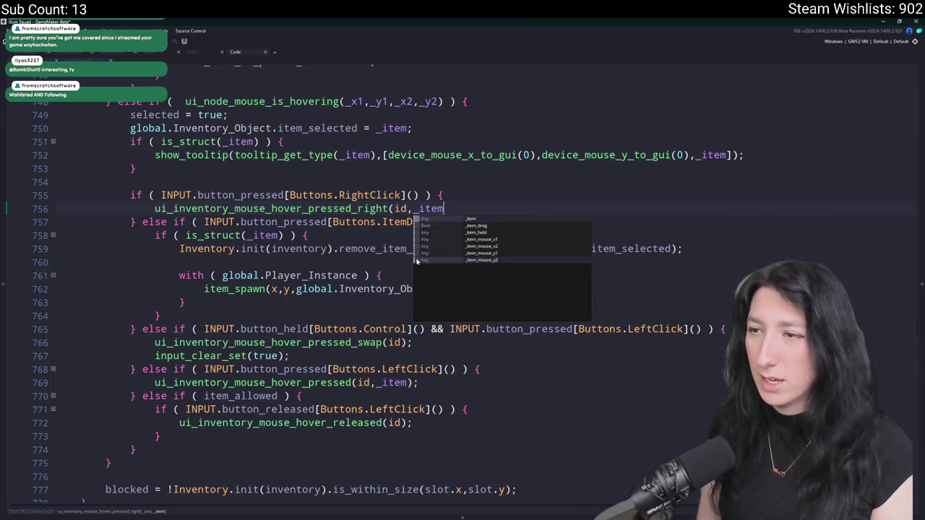
{"action": "key", "text": "F5"}
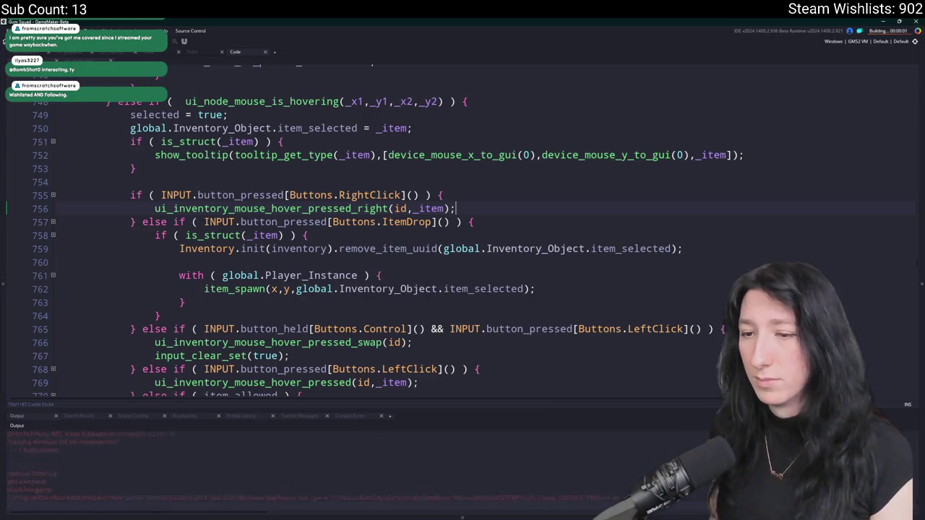
Create a lobby and transfer all seven backpack items, starting with the Pink Macaron, into the container.
{"action": "left_click", "coordinate": [447, 314]}
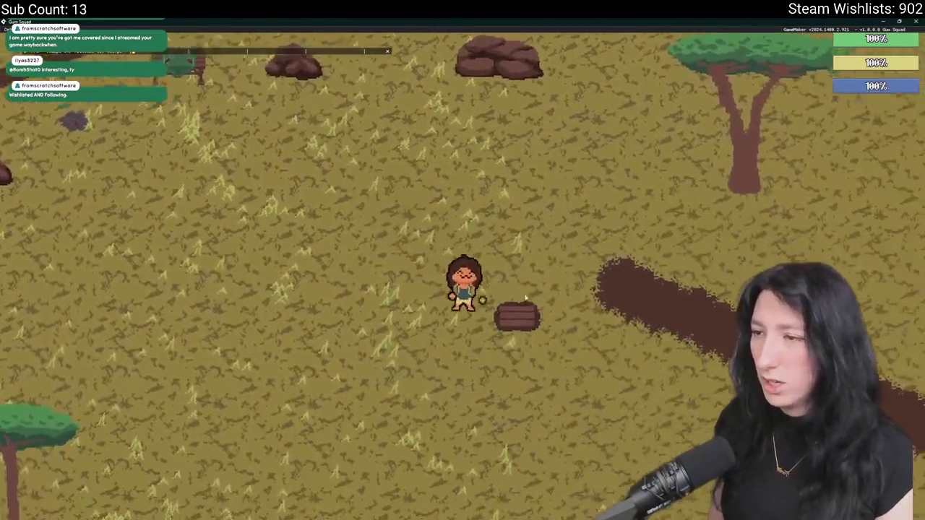
{"action": "key", "text": "e"}
{"action": "left_click", "coordinate": [274, 107], "text": "shift"}
{"action": "left_click", "coordinate": [307, 94], "text": "shift"}
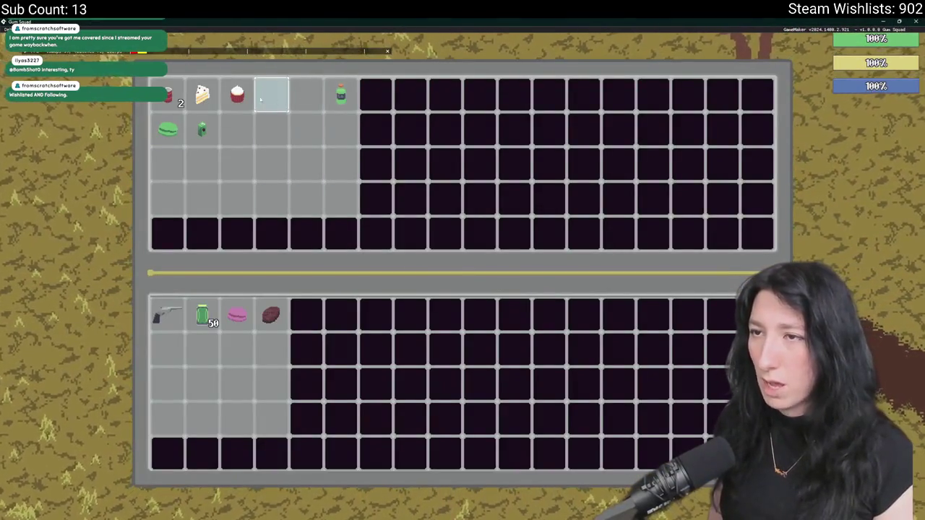
{"action": "left_click", "coordinate": [237, 94], "text": "shift"}
{"action": "left_click", "coordinate": [202, 129], "text": "shift"}
{"action": "left_click", "coordinate": [167, 129], "text": "shift"}
{"action": "left_click", "coordinate": [341, 94], "text": "shift"}
{"action": "left_click", "coordinate": [209, 95], "text": "shift"}
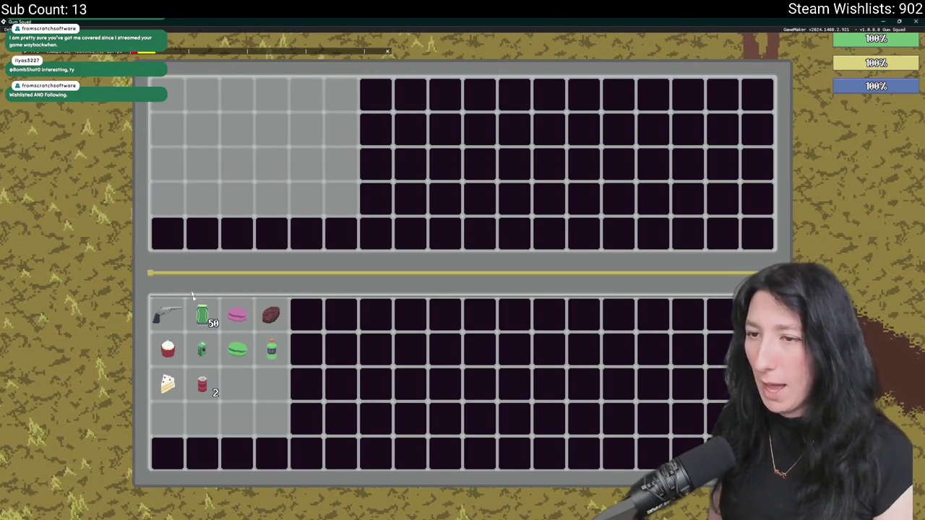
Close the inventory, reopen and close it once more, then return to the GameMaker code.
{"action": "key", "text": "e"}
{"action": "key", "text": "e"}
{"action": "key", "text": "e"}
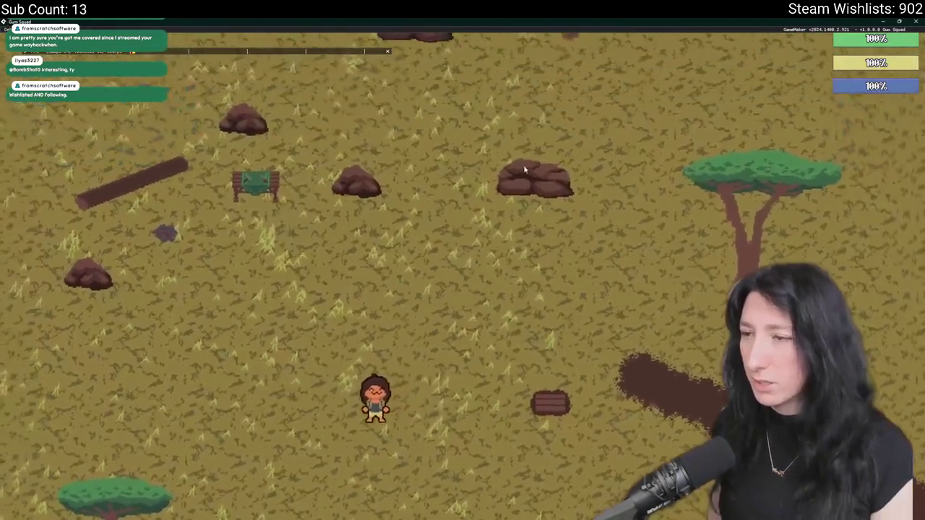
{"action": "key", "text": "e"}
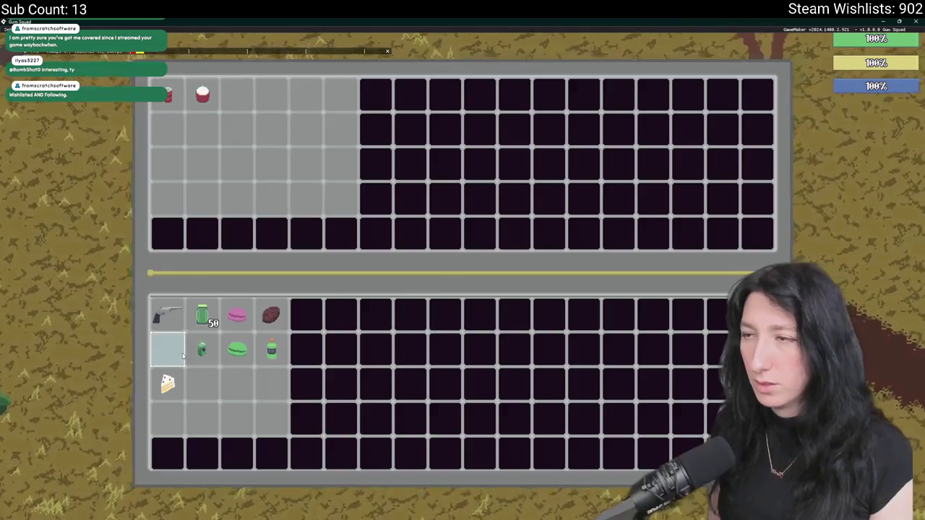
{"action": "key", "text": "e"}
{"action": "key", "text": "alt+Tab"}
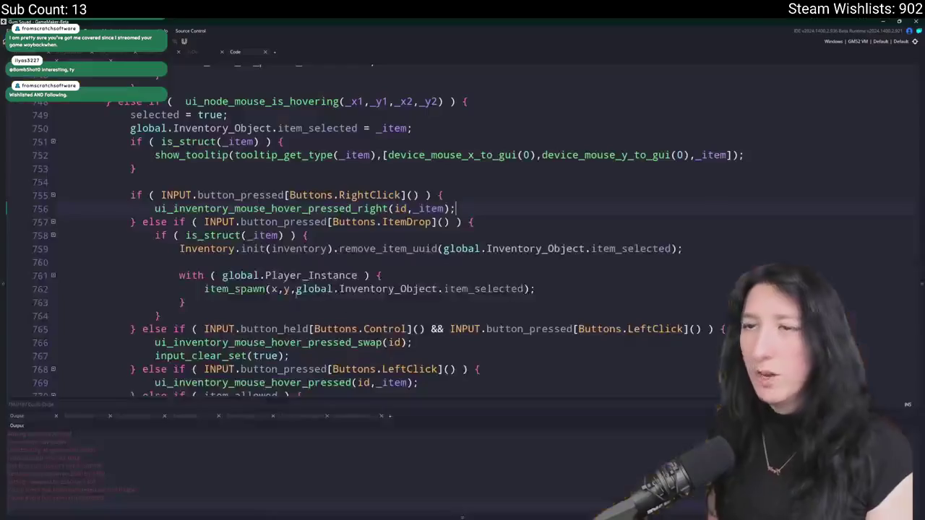
Search the whole project for 'hunger ='.
{"action": "key", "text": "ctrl+Tab"}
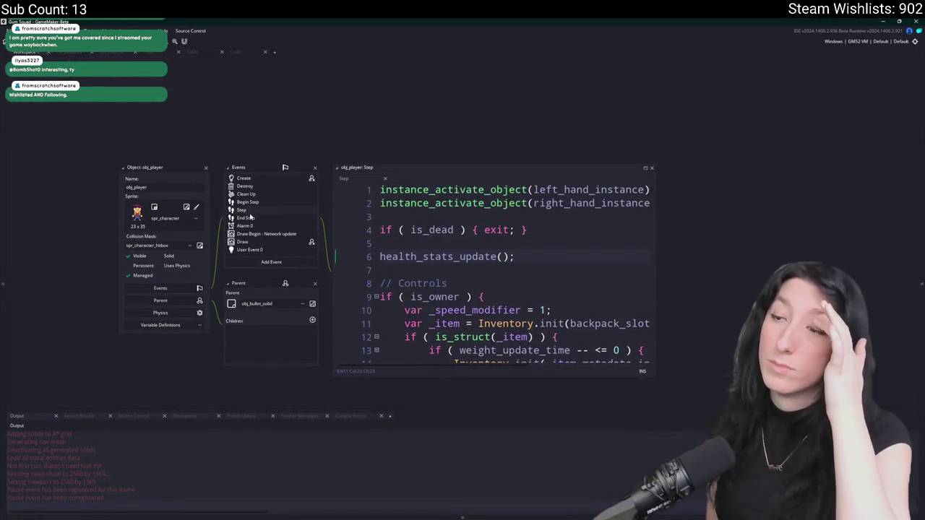
{"action": "key", "text": "ctrl+Tab"}
{"action": "scroll", "coordinate": [253, 199], "scroll_direction": "down", "scroll_amount": 20}
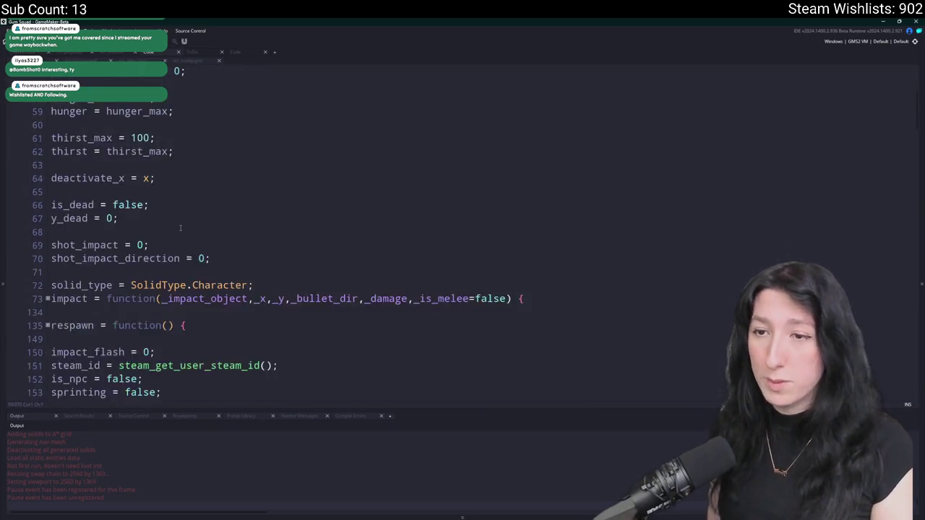
{"action": "left_click", "coordinate": [130, 116]}
{"action": "scroll", "coordinate": [195, 296], "scroll_direction": "down", "scroll_amount": 15}
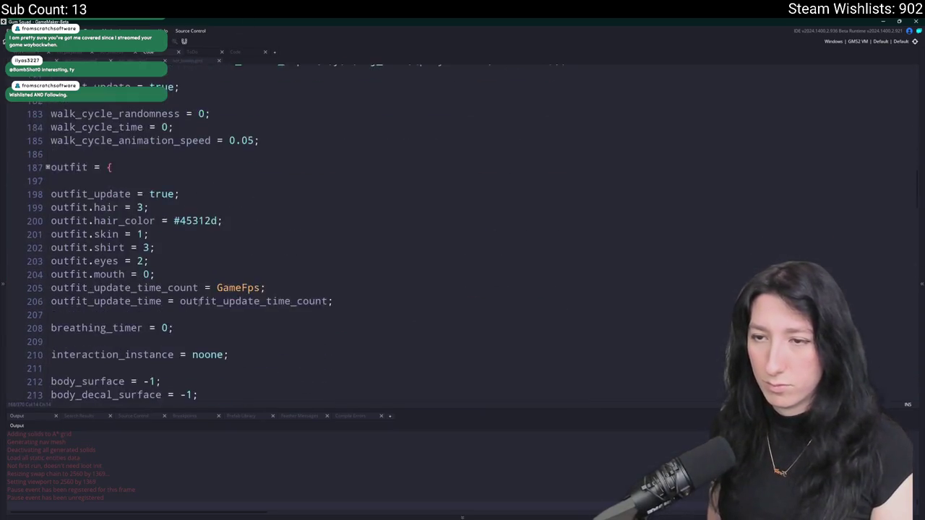
{"action": "key", "text": "ctrl+f"}
{"action": "type", "text": "hunger ="}
{"action": "key", "text": "Return"}
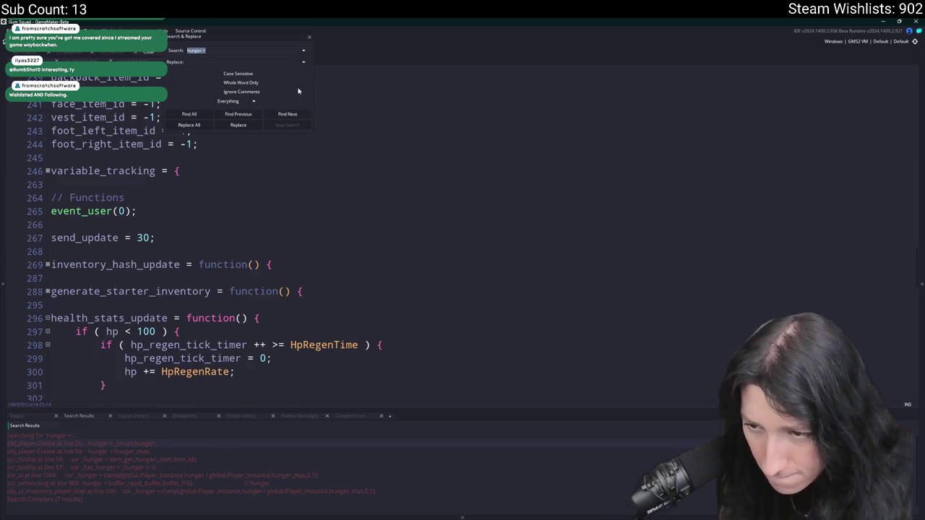
Open the obj_ui_inventory_player hunger result, select the hp, hunger and thirst lines, then close it.
{"action": "double_click", "coordinate": [65, 491]}
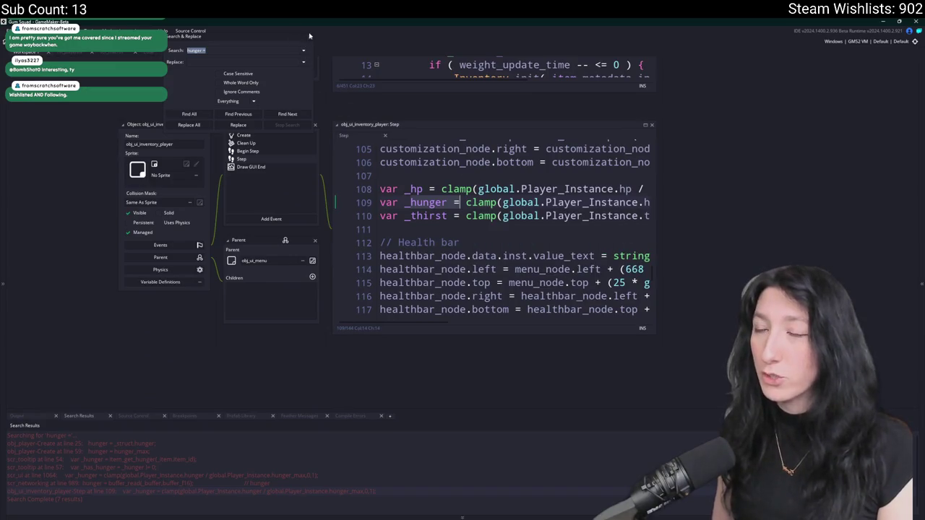
{"action": "left_click", "coordinate": [310, 36]}
{"action": "key", "text": "End"}
{"action": "key", "text": "Down"}
{"action": "key", "text": "shift+Up"}
{"action": "key", "text": "shift+Up"}
{"action": "key", "text": "shift+Home"}
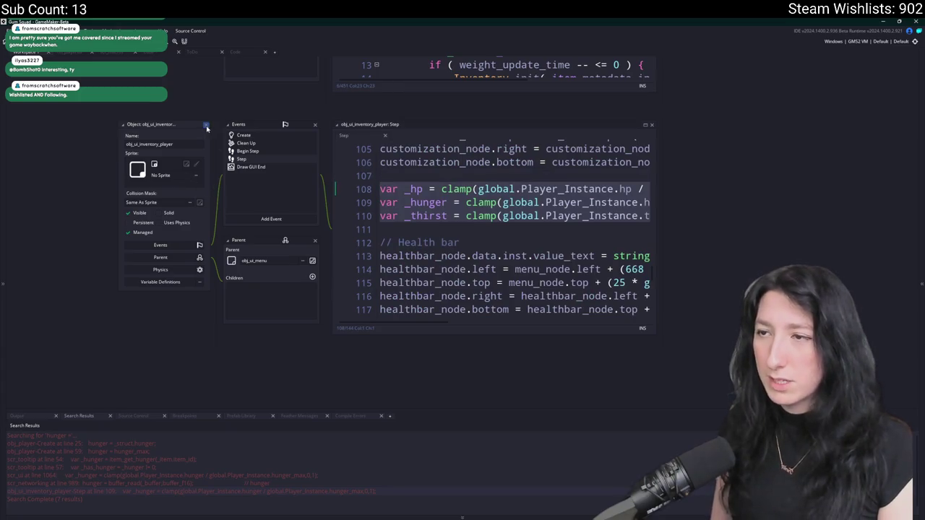
{"action": "left_click", "coordinate": [206, 126]}
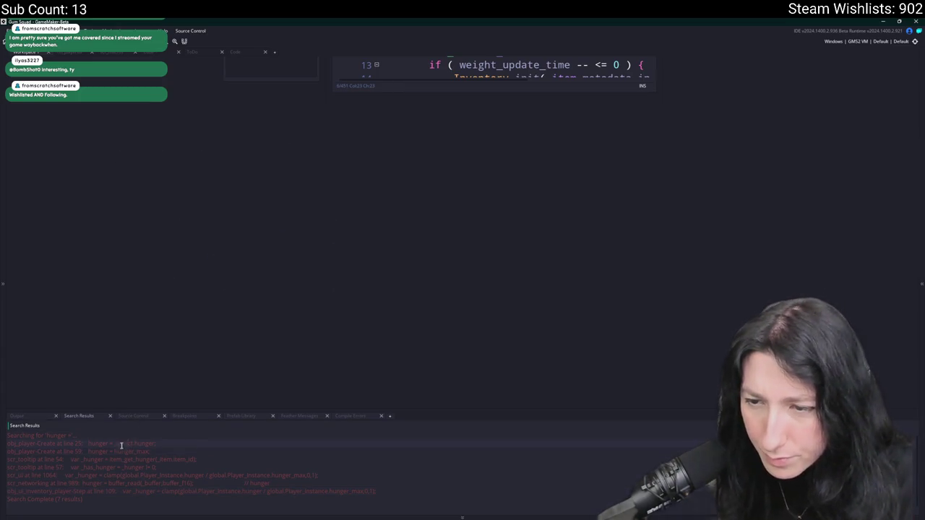
Open obj_player from the asset search with its Step code maximized.
{"action": "key", "text": "ctrl+t"}
{"action": "type", "text": "obj_pla"}
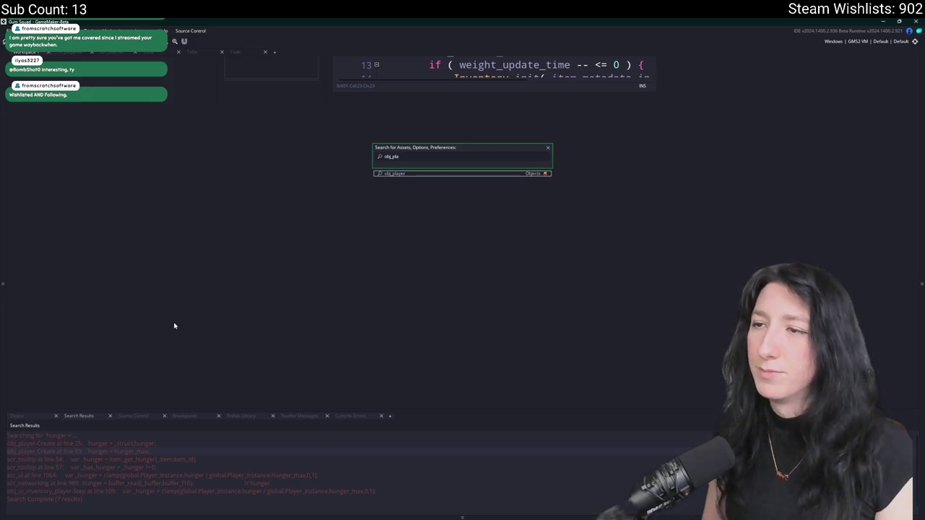
{"action": "key", "text": "Return"}
{"action": "left_click", "coordinate": [645, 126]}
In the running game, eat the steak from the inventory to restore hunger.
{"action": "key", "text": "alt+Tab"}
{"action": "key", "text": "i"}
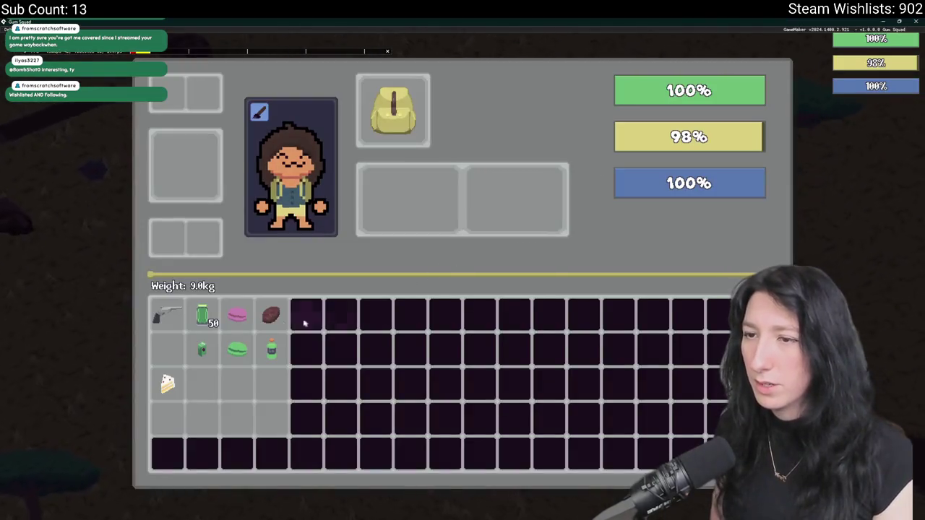
{"action": "key", "text": "i"}
{"action": "key", "text": "i"}
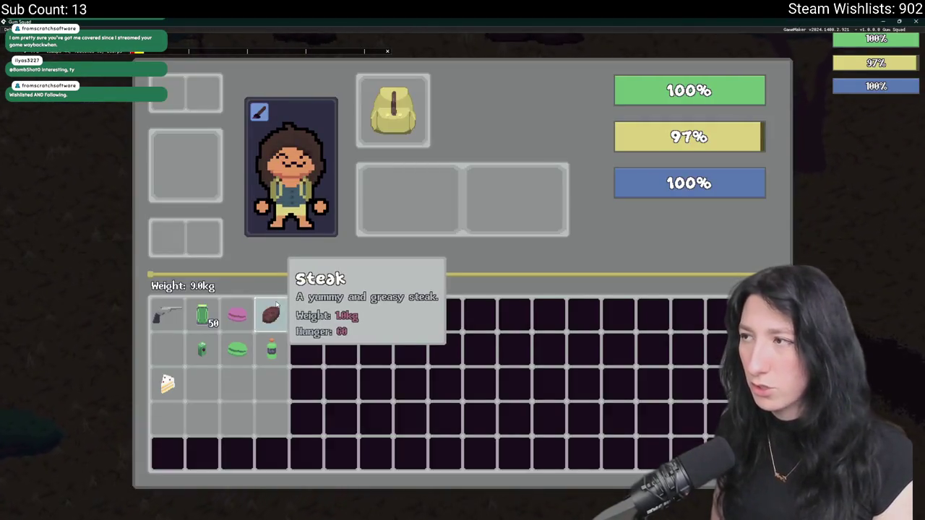
{"action": "left_click", "coordinate": [277, 307]}
{"action": "key", "text": "i"}
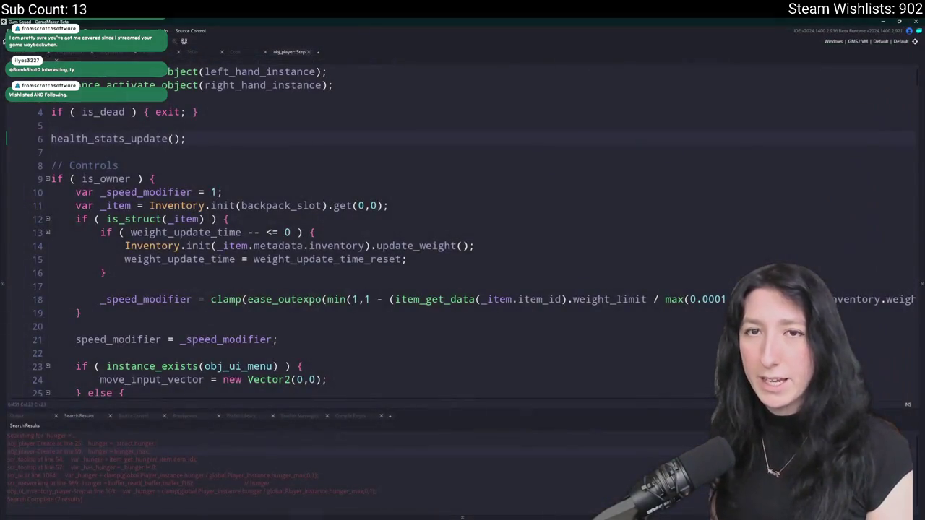
Open the object's Create event code and review the thirst checks and ThirstHpLossTime value.
{"action": "scroll", "coordinate": [302, 220], "scroll_direction": "down", "scroll_amount": 15}
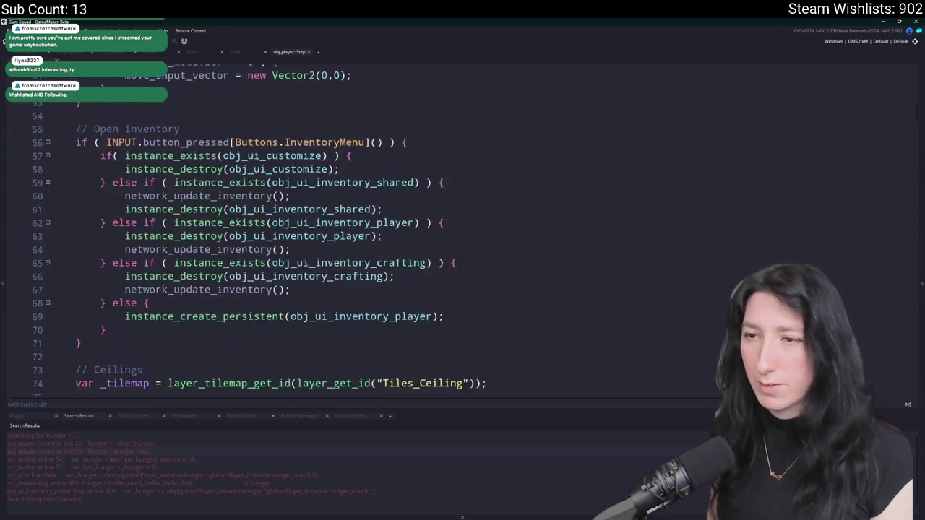
{"action": "scroll", "coordinate": [232, 221], "scroll_direction": "down", "scroll_amount": 14}
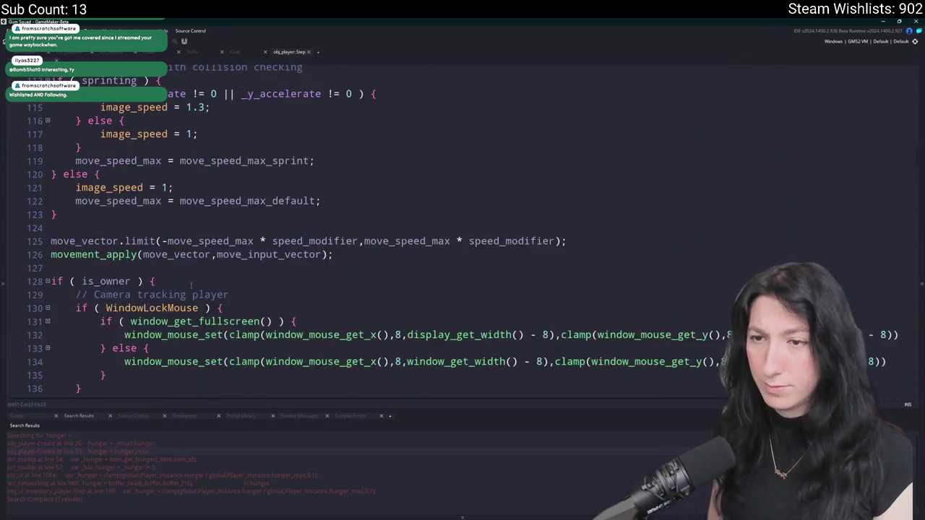
{"action": "key", "text": "ctrl+End"}
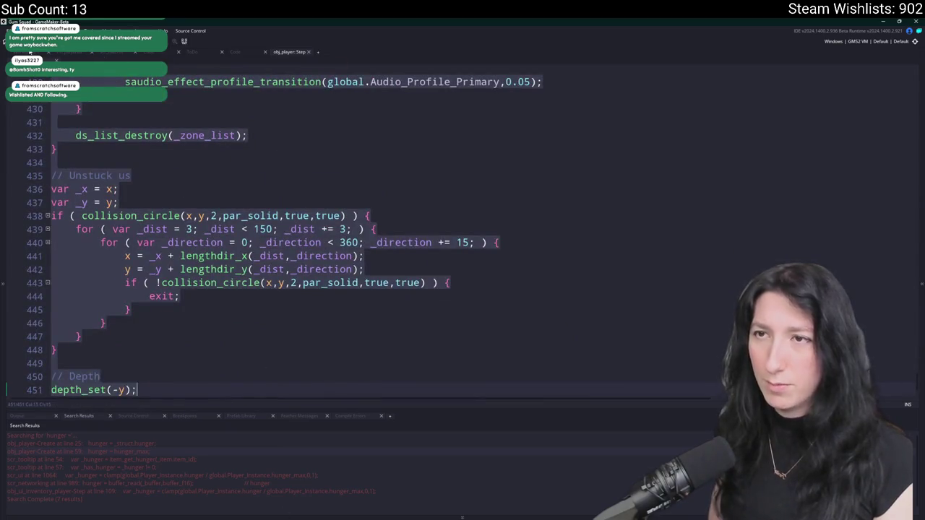
{"action": "double_click", "coordinate": [270, 132]}
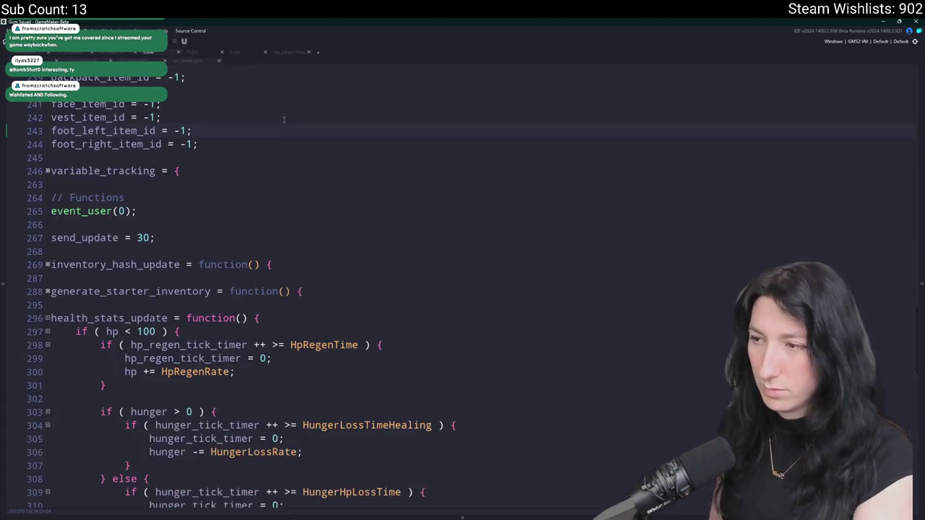
{"action": "scroll", "coordinate": [284, 120], "scroll_direction": "down", "scroll_amount": 20}
{"action": "left_click", "coordinate": [399, 135]}
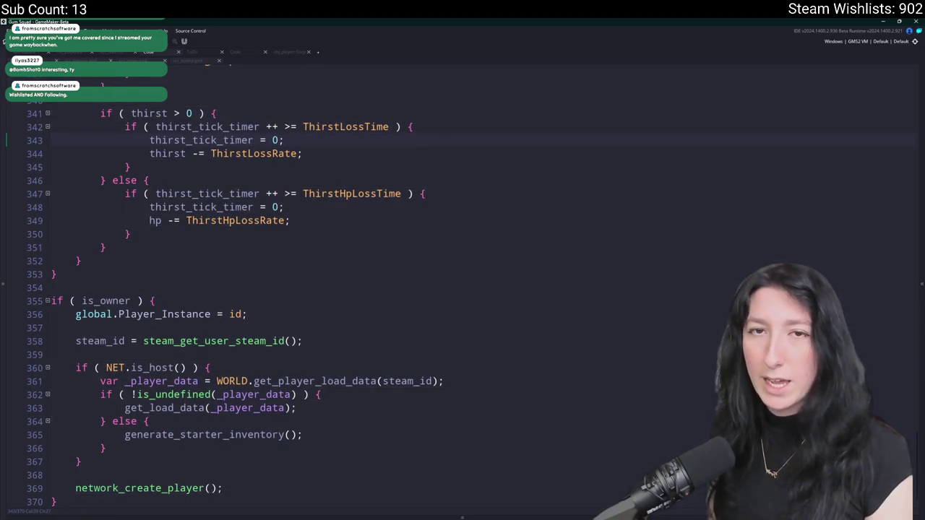
{"action": "scroll", "coordinate": [242, 268], "scroll_direction": "down", "scroll_amount": 1}
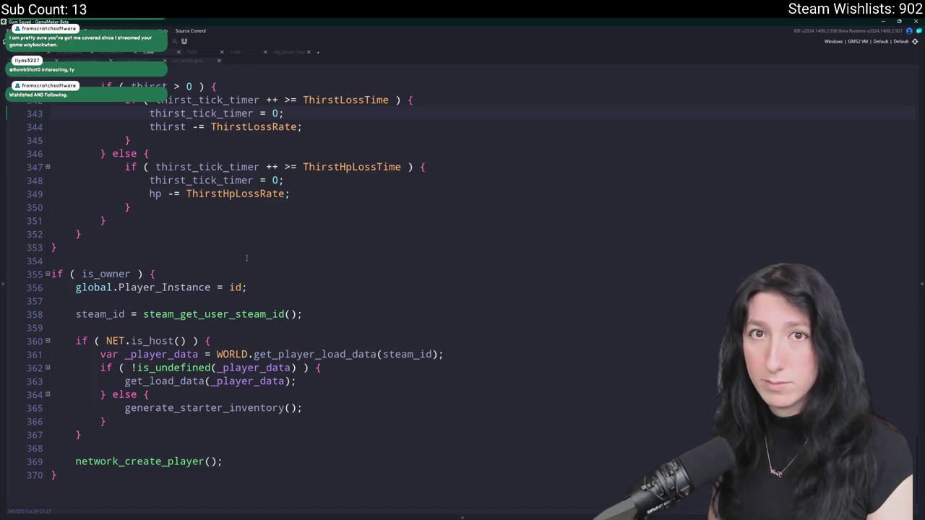
{"action": "scroll", "coordinate": [188, 394], "scroll_direction": "up", "scroll_amount": 4}
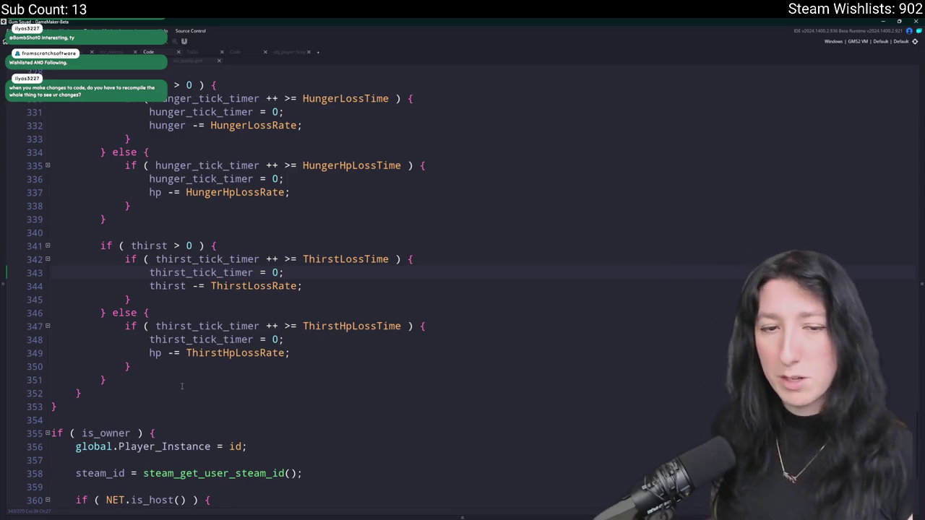
{"action": "left_click", "coordinate": [322, 326]}
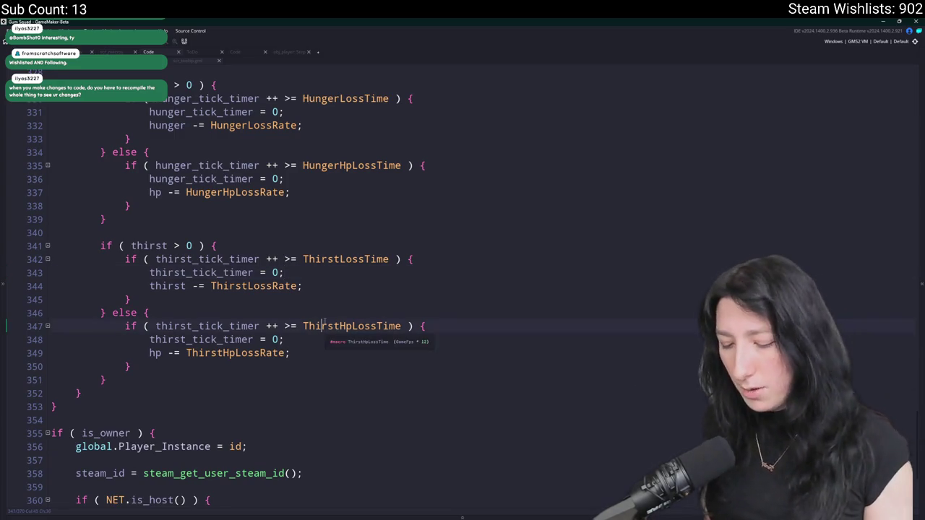
Test-run the game with F5, then inspect hp_regen_tick_timer in health_stats_update.
{"action": "key", "text": "F5"}
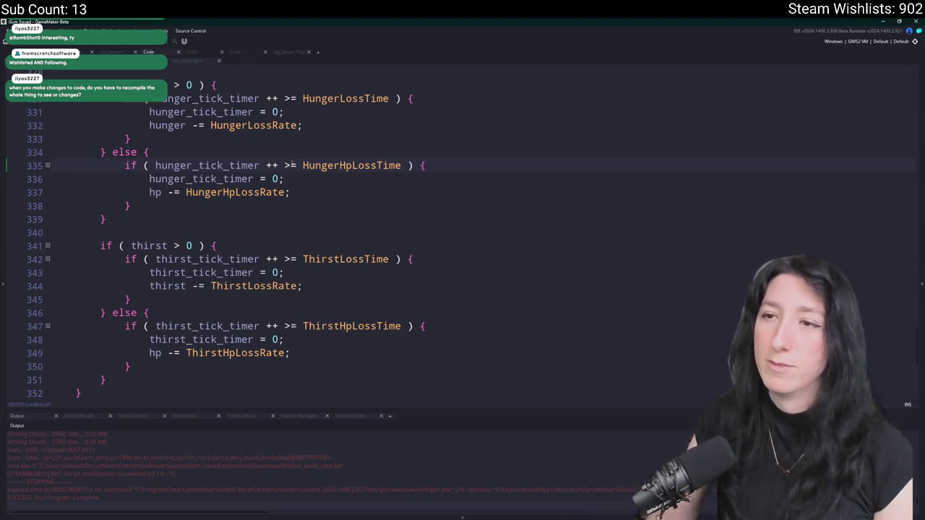
{"action": "scroll", "coordinate": [254, 259], "scroll_direction": "up", "scroll_amount": 12}
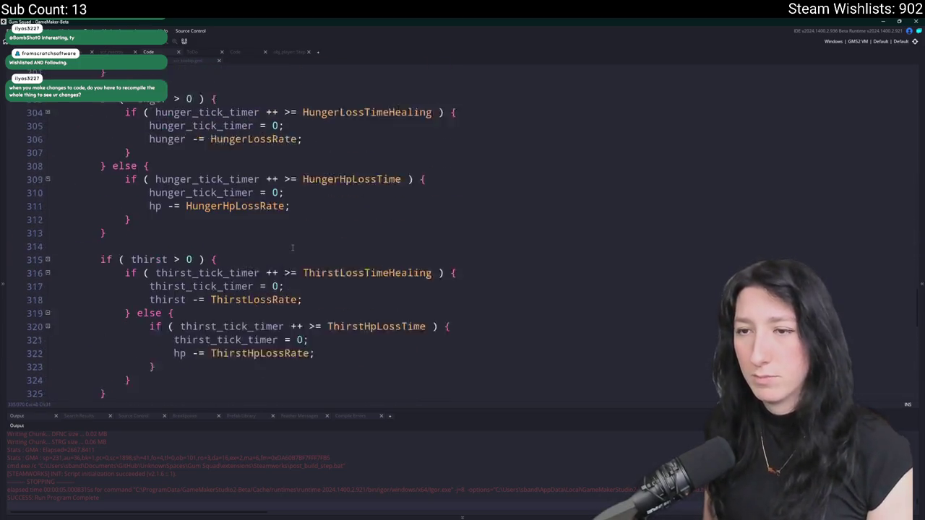
{"action": "scroll", "coordinate": [255, 259], "scroll_direction": "up", "scroll_amount": 3}
{"action": "double_click", "coordinate": [142, 220]}
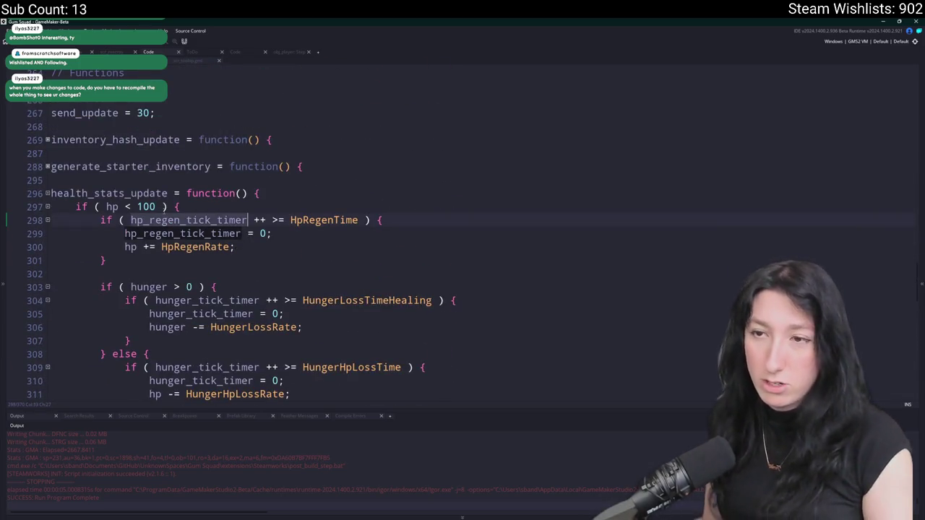
{"action": "left_click", "coordinate": [112, 207]}
{"action": "left_click", "coordinate": [261, 193]}
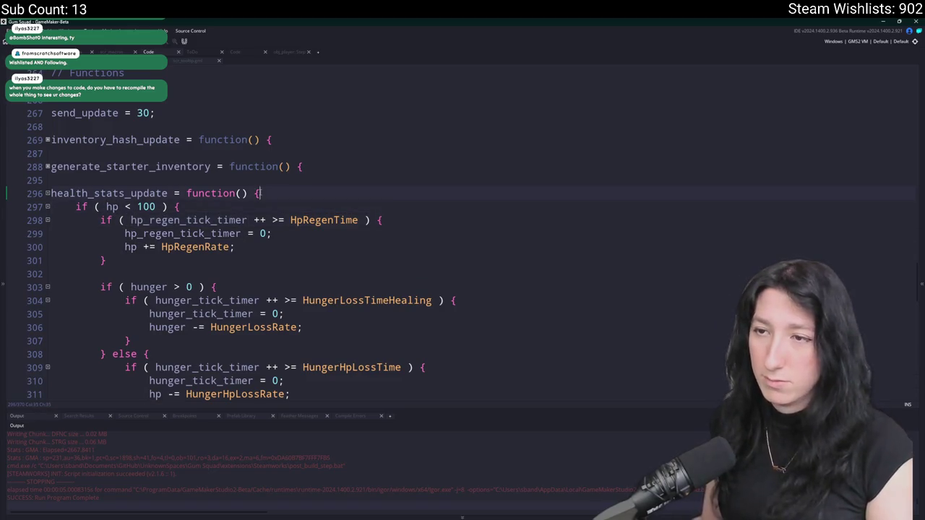
Add 'hp = clamp(hp,0,hp_max);' at the top of health_stats_update.
{"action": "key", "text": "Return"}
{"action": "type", "text": "hp = clamp(hp,0,"}
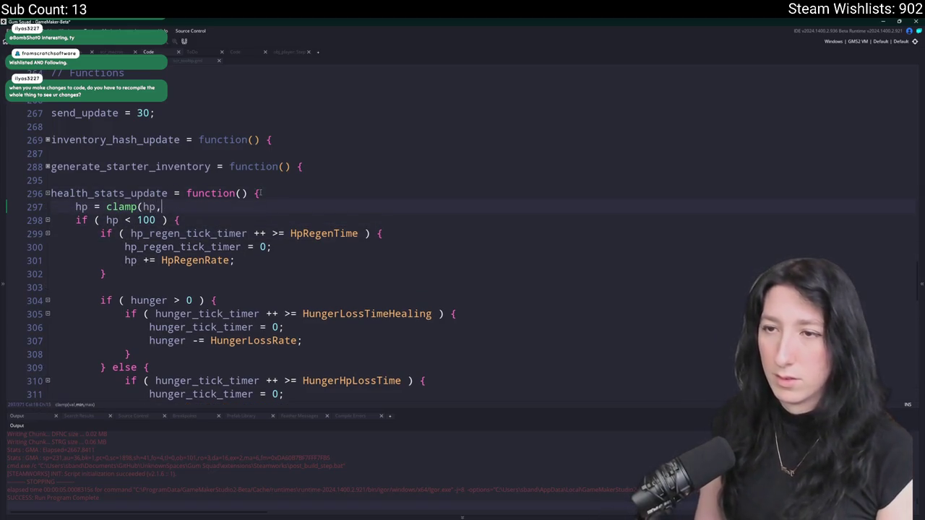
{"action": "type", "text": "hp_max);"}
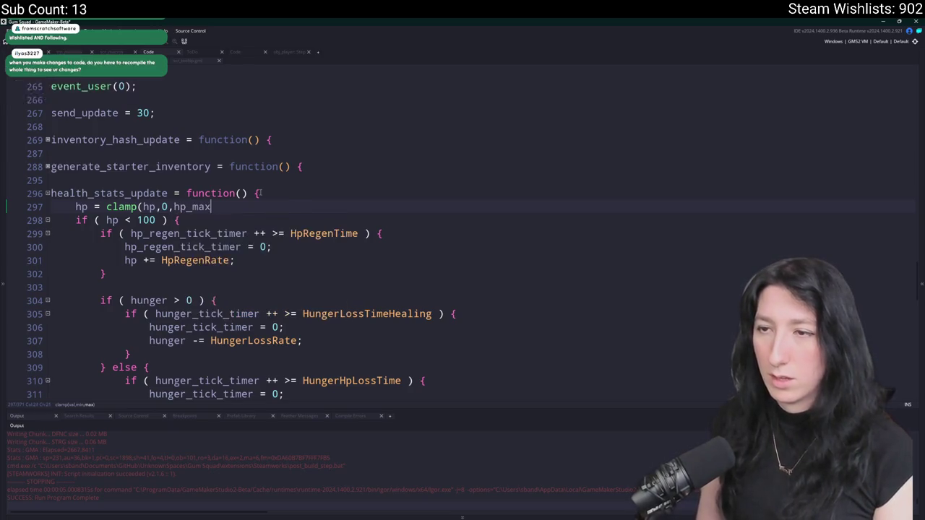
{"action": "key", "text": "Return"}
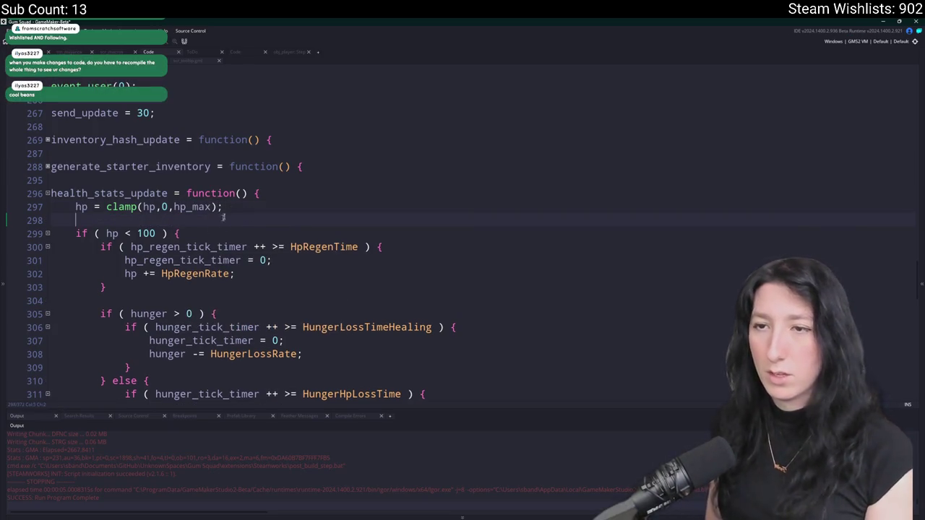
{"action": "left_click", "coordinate": [189, 233]}
{"action": "scroll", "coordinate": [190, 233], "scroll_direction": "down", "scroll_amount": 2}
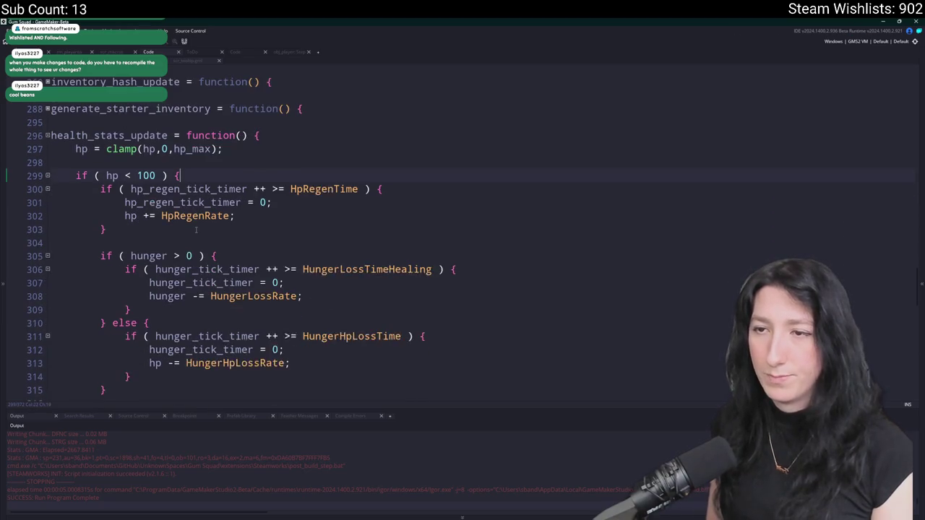
{"action": "key", "text": "Return"}
{"action": "type", "text": "hp = clamp(hp,0,hp_max);"}
{"action": "key", "text": "Return"}
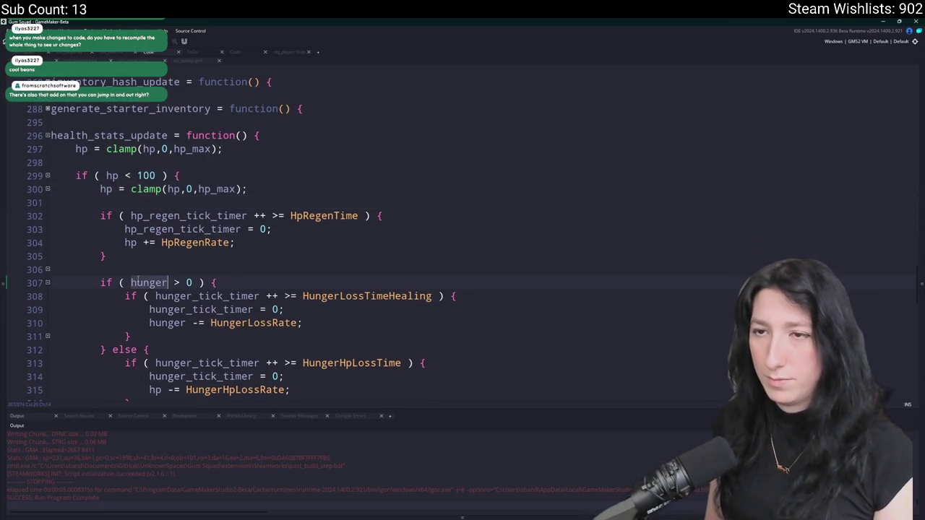
{"action": "key", "text": "ctrl+z"}
{"action": "key", "text": "ctrl+z"}
Duplicate the hp clamp line and turn it into a hunger clamp with hunger_max.
{"action": "left_click", "coordinate": [267, 147]}
{"action": "key", "text": "ctrl+d"}
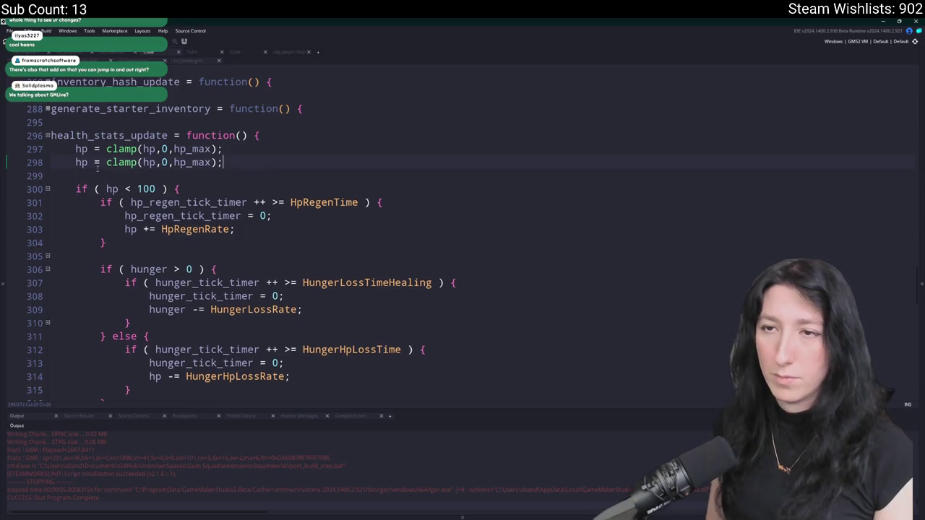
{"action": "key", "text": "BackSpace"}
{"action": "type", "text": "ungeri"}
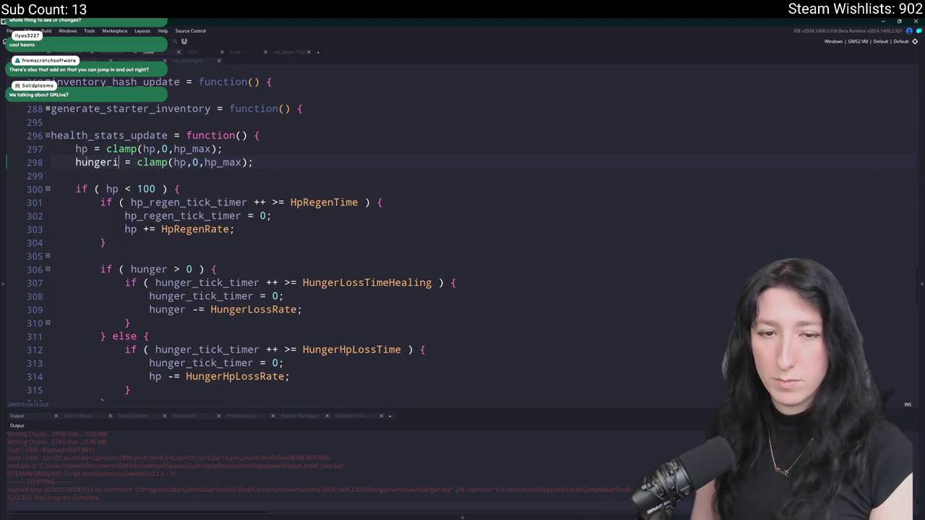
{"action": "left_click", "coordinate": [180, 162]}
{"action": "type", "text": "hunger"}
{"action": "double_click", "coordinate": [228, 162]}
{"action": "type", "text": "hunger"}
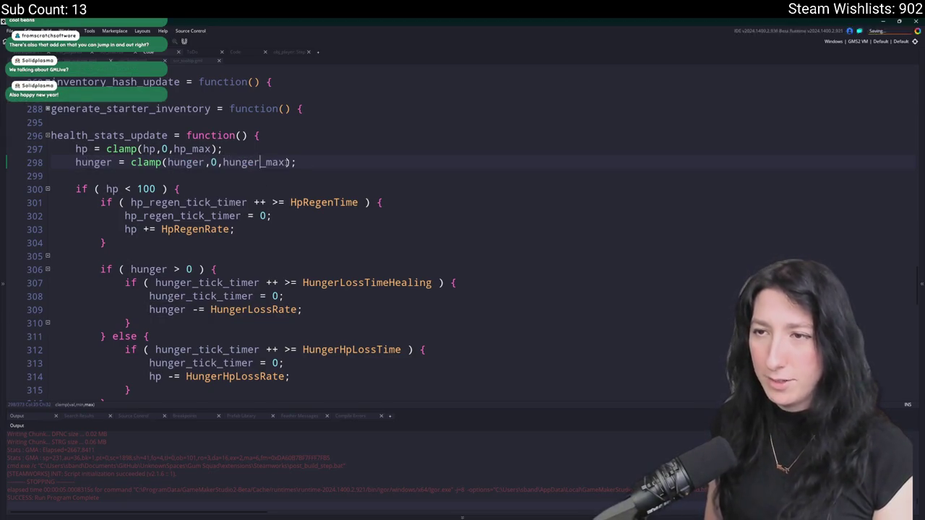
Duplicate the hunger line into a thirst clamp between 0 and thirst_max.
{"action": "key", "text": "ctrl+d"}
{"action": "double_click", "coordinate": [108, 176]}
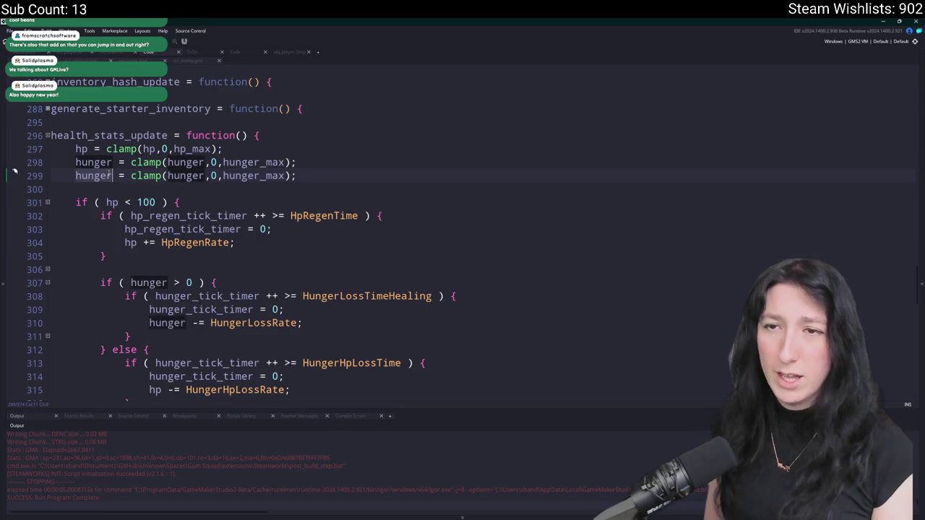
{"action": "type", "text": "thirst"}
{"action": "key", "text": "Escape"}
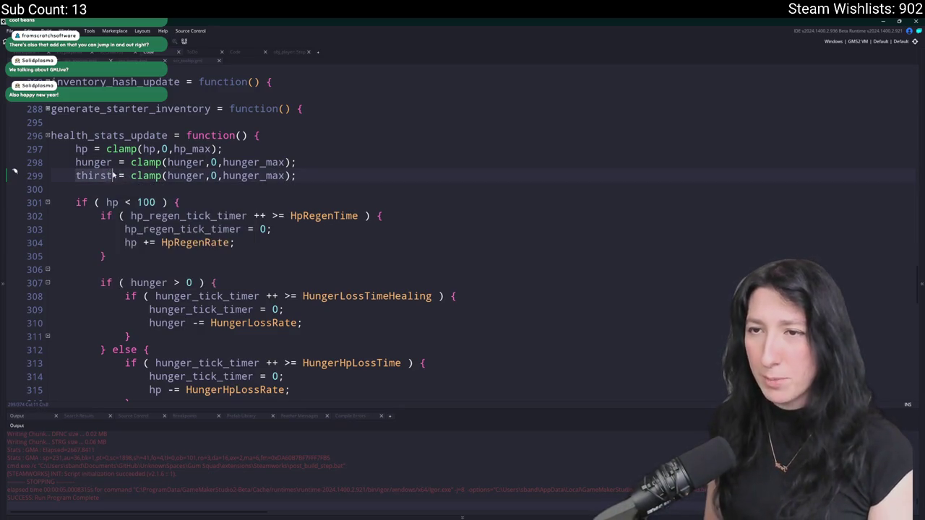
{"action": "double_click", "coordinate": [185, 175]}
{"action": "type", "text": "thirst,0,"}
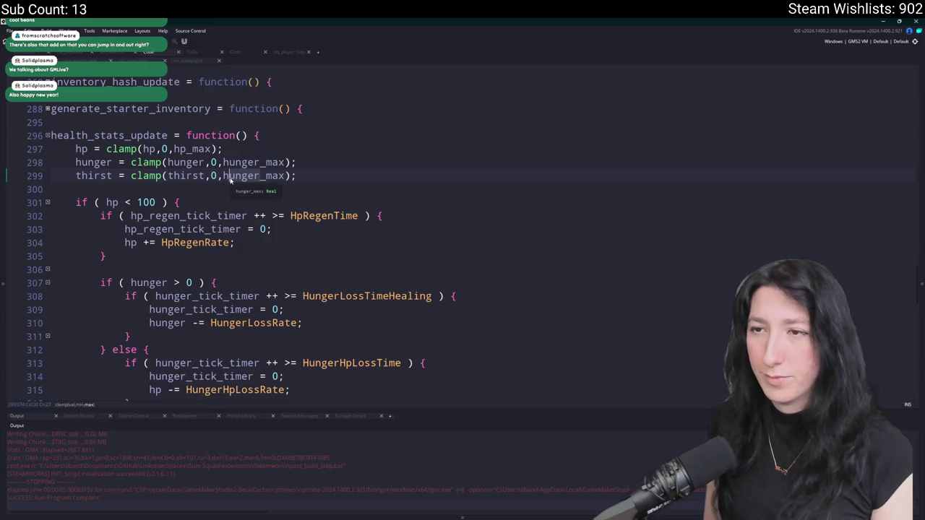
{"action": "type", "text": "thirst"}
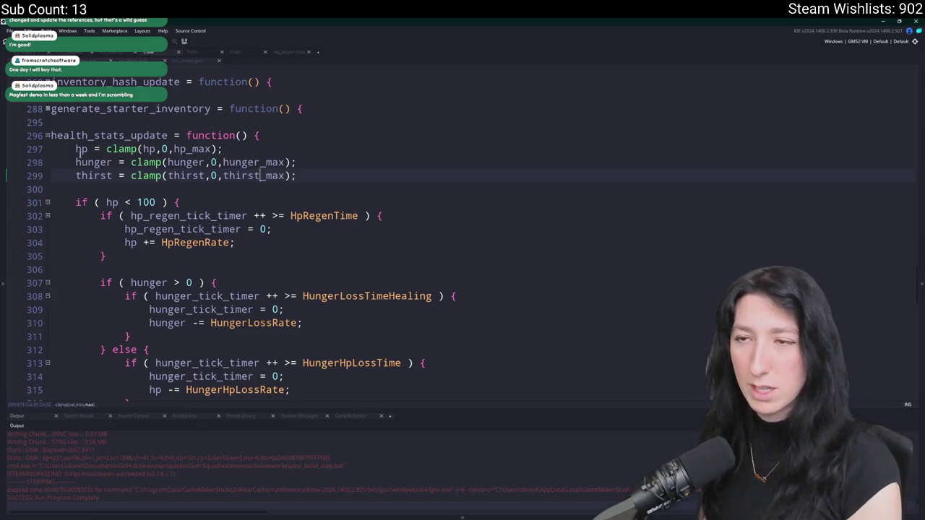
{"action": "scroll", "coordinate": [76, 154], "scroll_direction": "down", "scroll_amount": 1}
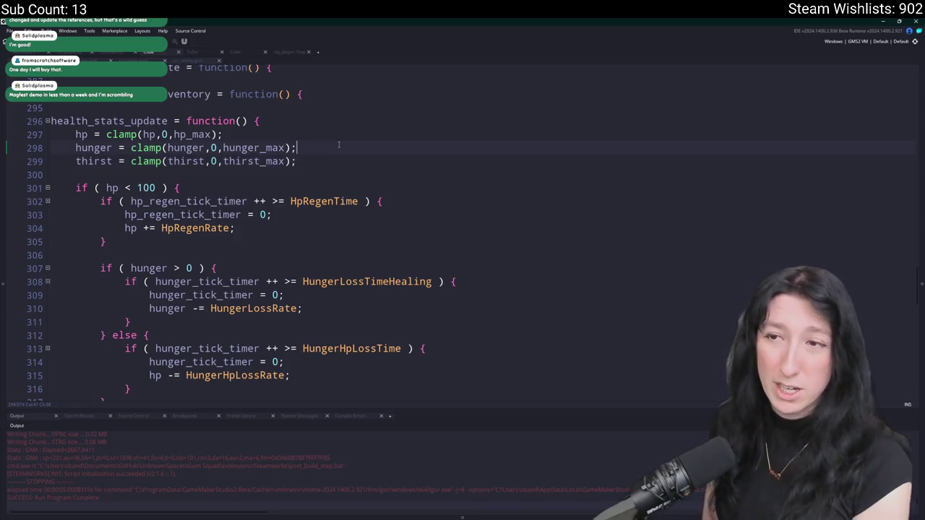
{"action": "scroll", "coordinate": [339, 144], "scroll_direction": "up", "scroll_amount": 3}
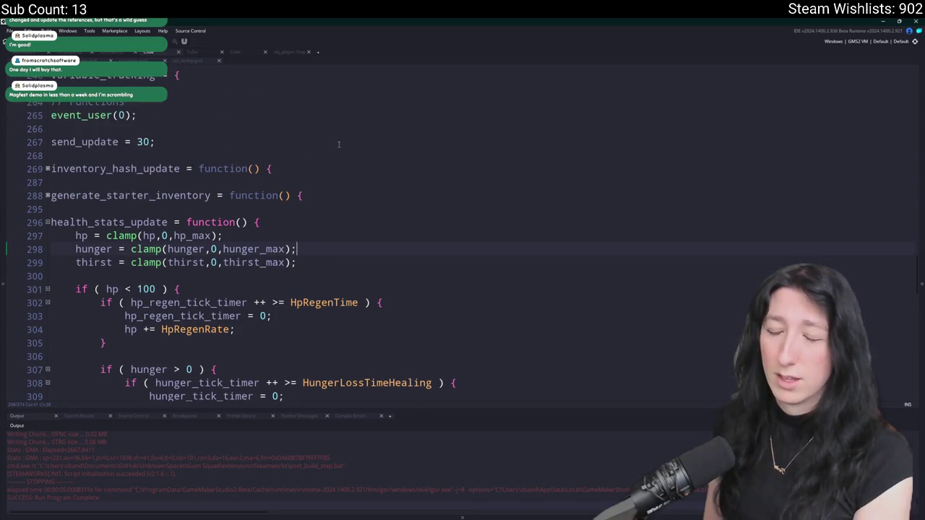
{"action": "mouse_move", "coordinate": [916, 266]}
{"action": "left_mouse_down"}
{"action": "mouse_move", "coordinate": [892, 311]}
{"action": "mouse_move", "coordinate": [908, 404]}
{"action": "mouse_move", "coordinate": [913, 275]}
{"action": "left_mouse_up"}
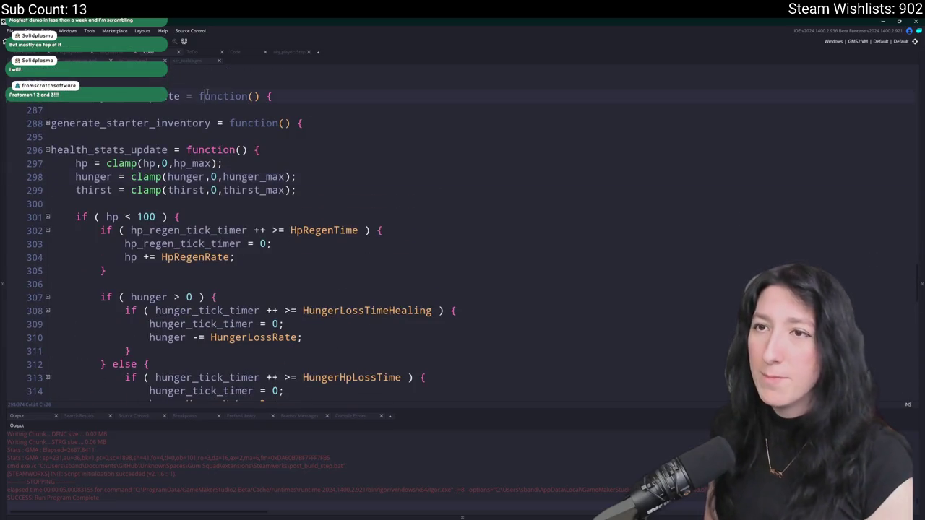
Delete '-Eating/Drinking while inside the inventory' from the ToDo notes, then switch to rm_playarea.
{"action": "key", "text": "ctrl+t"}
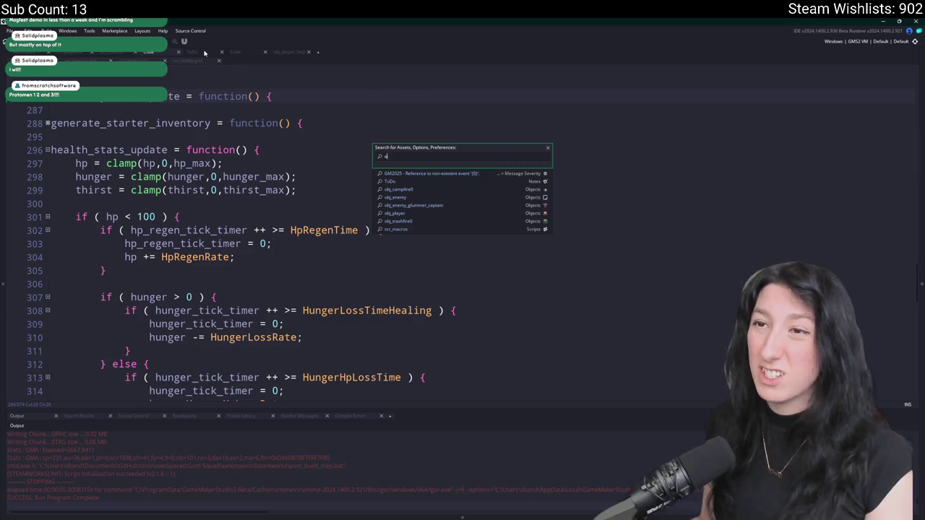
{"action": "key", "text": "Down"}
{"action": "key", "text": "Return"}
{"action": "left_click_drag", "start_coordinate": [450, 117], "coordinate": [453, 105]}
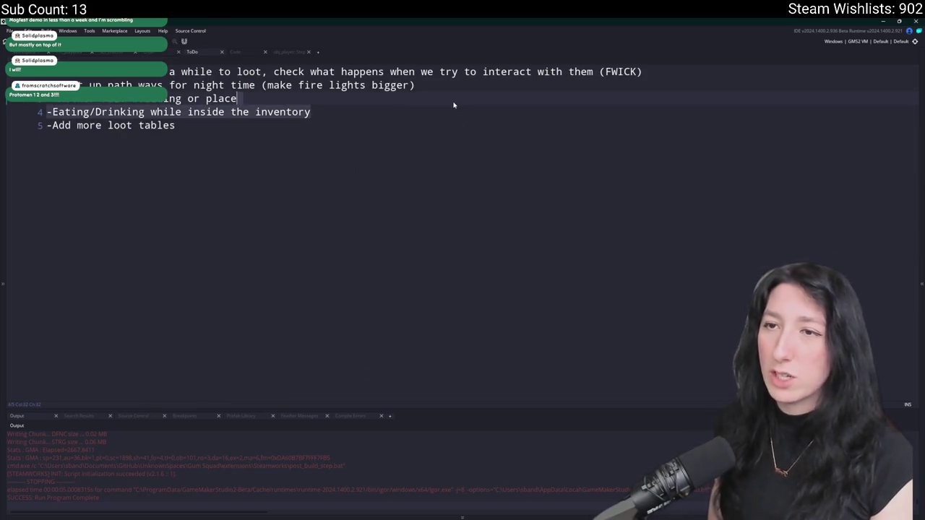
{"action": "key", "text": "BackSpace"}
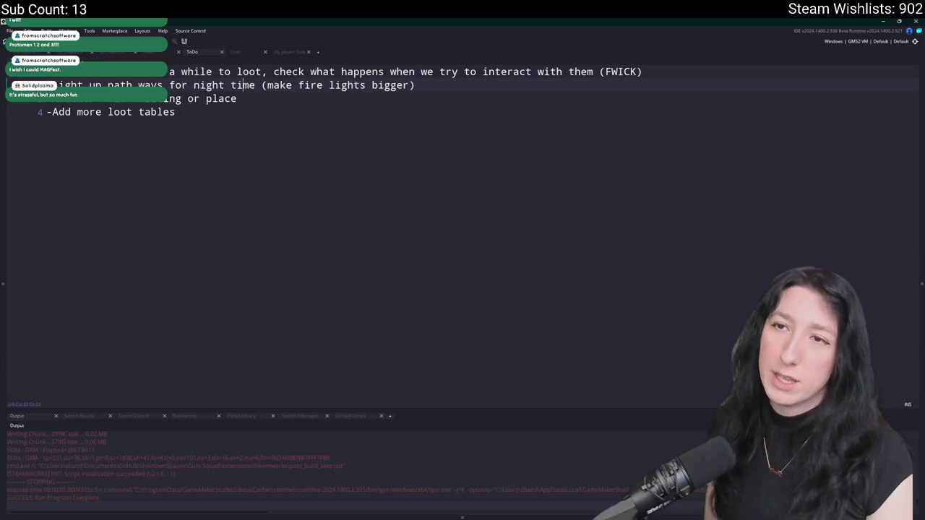
{"action": "left_click", "coordinate": [69, 51]}
Alt-drag a copy of the trash-fire instance next to the house in rm_playarea.
{"action": "scroll", "coordinate": [384, 200], "scroll_direction": "down", "scroll_amount": 4}
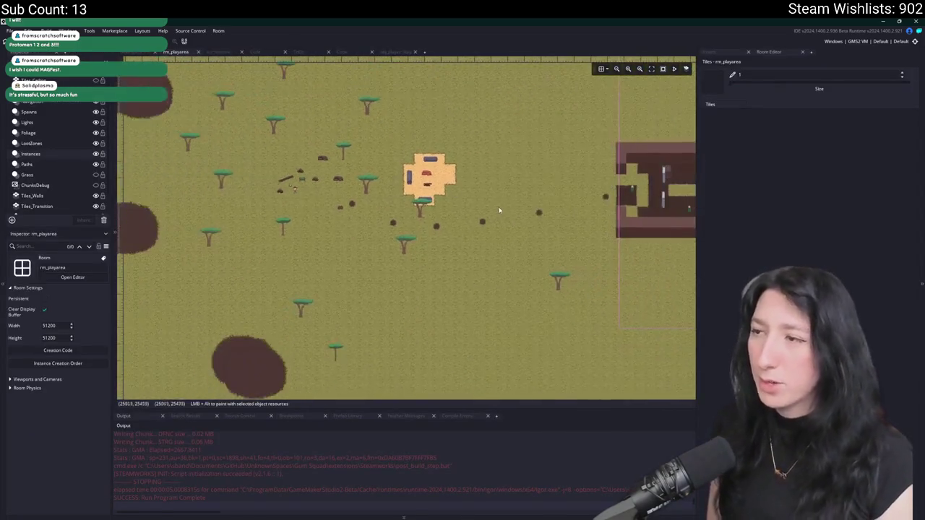
{"action": "scroll", "coordinate": [508, 203], "scroll_direction": "up", "scroll_amount": 3}
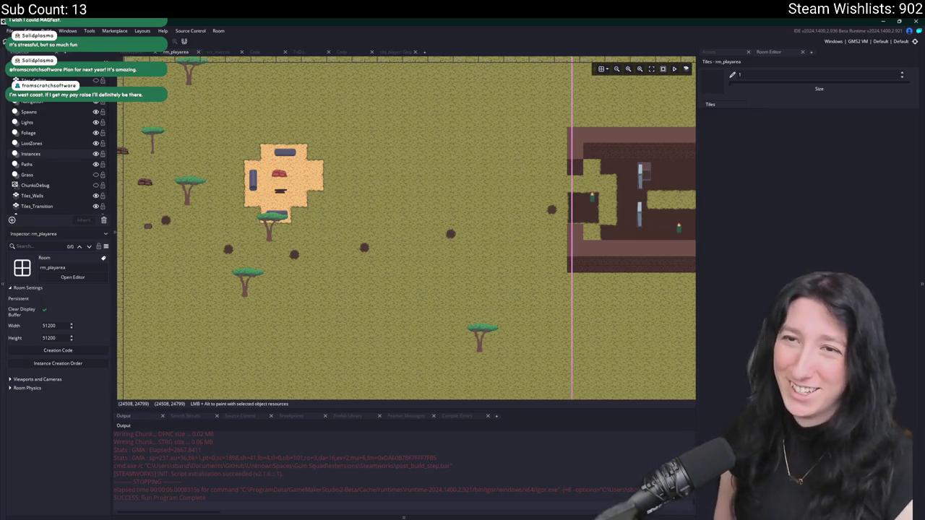
{"action": "scroll", "coordinate": [394, 197], "scroll_direction": "right", "scroll_amount": 3}
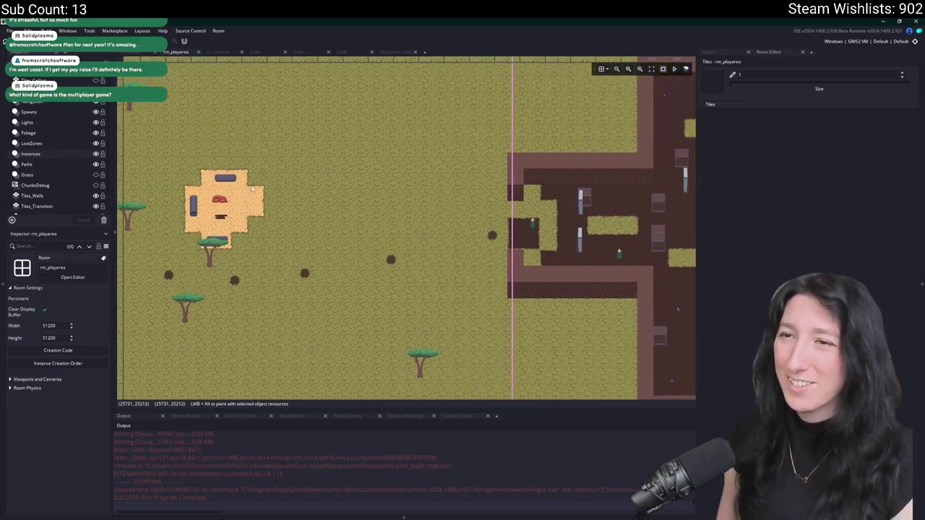
{"action": "left_click", "coordinate": [534, 228]}
{"action": "mouse_move", "coordinate": [535, 229]}
{"action": "left_mouse_down"}
{"action": "mouse_move", "coordinate": [324, 233]}
{"action": "mouse_move", "coordinate": [337, 287]}
{"action": "mouse_move", "coordinate": [285, 291]}
{"action": "mouse_move", "coordinate": [249, 229]}
{"action": "mouse_move", "coordinate": [253, 196]}
{"action": "left_mouse_up"}
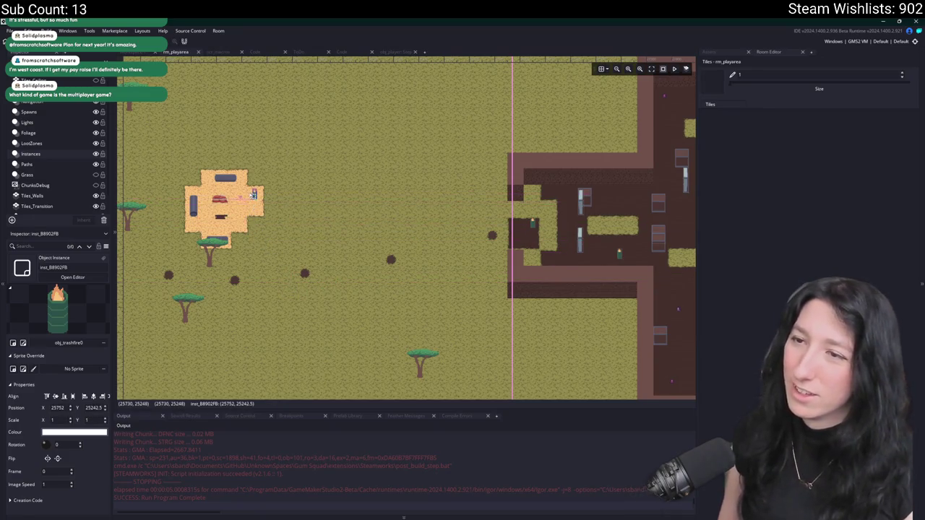
Select the Paths layer, then build and run the game and create a lobby.
{"action": "scroll", "coordinate": [254, 196], "scroll_direction": "left", "scroll_amount": 3}
{"action": "scroll", "coordinate": [405, 228], "scroll_direction": "left", "scroll_amount": 2}
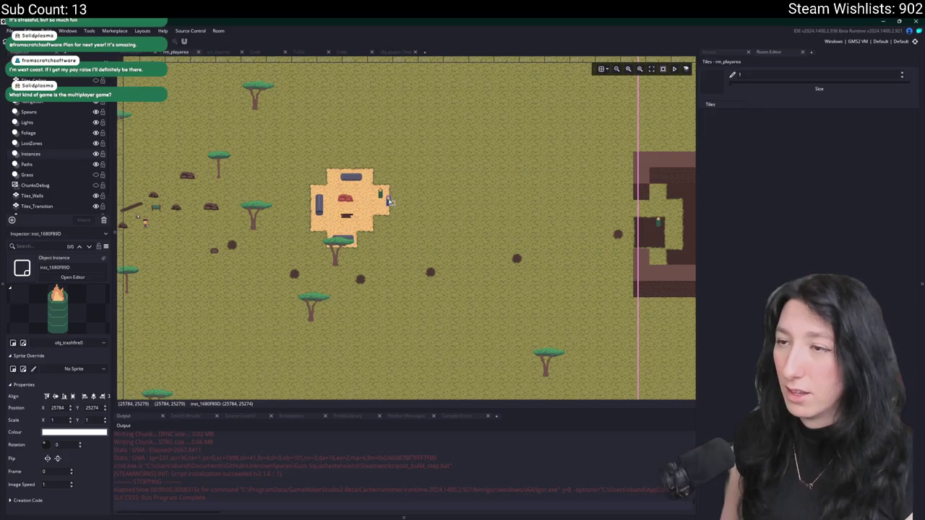
{"action": "scroll", "coordinate": [476, 289], "scroll_direction": "down", "scroll_amount": 5}
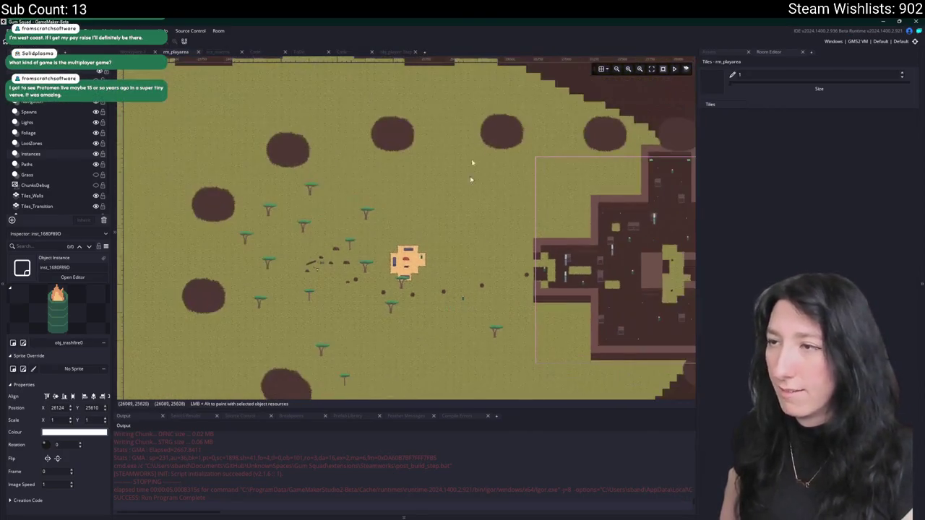
{"action": "scroll", "coordinate": [416, 245], "scroll_direction": "down", "scroll_amount": 5}
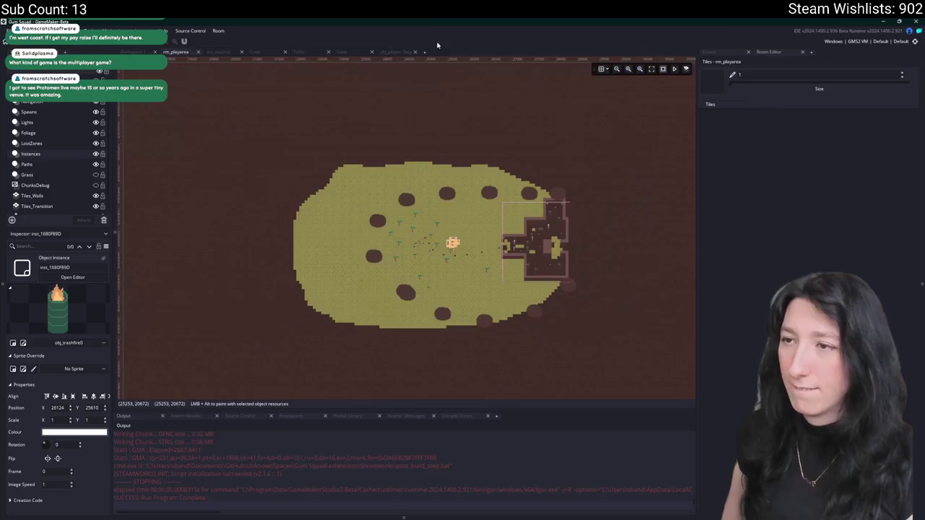
{"action": "scroll", "coordinate": [328, 231], "scroll_direction": "up", "scroll_amount": 5}
{"action": "left_click", "coordinate": [26, 164]}
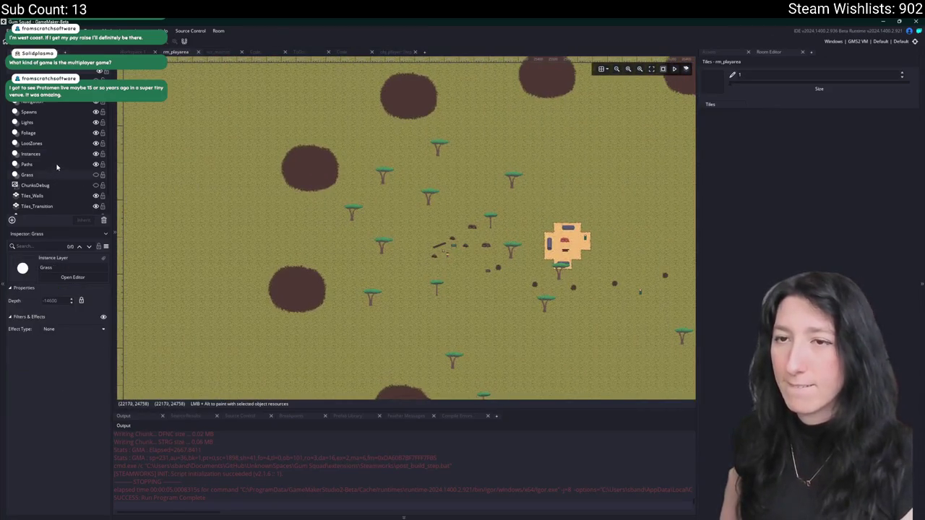
{"action": "left_click_drag", "start_coordinate": [329, 168], "coordinate": [302, 91]}
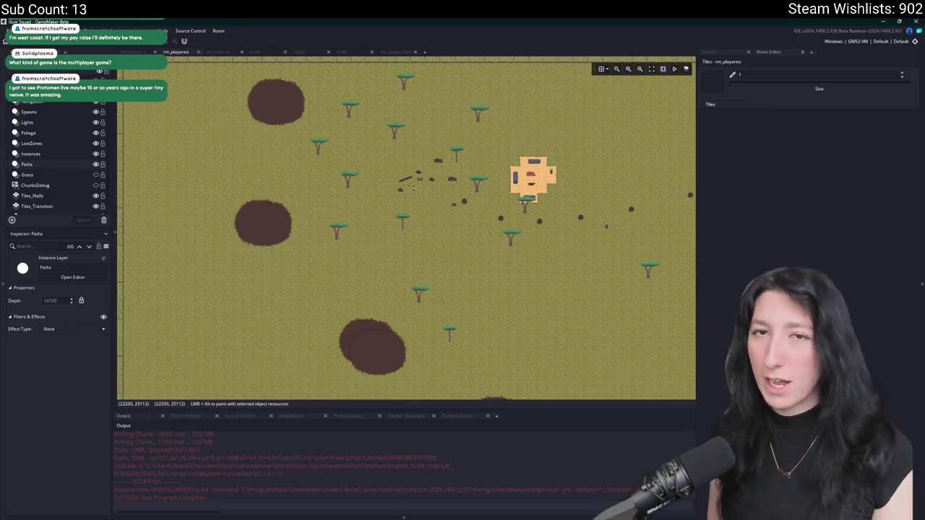
{"action": "key", "text": "F5"}
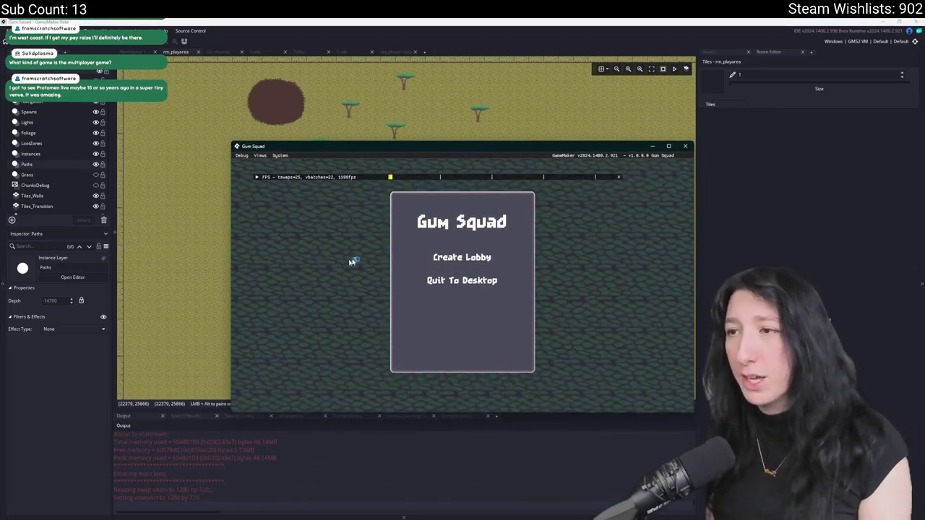
{"action": "left_click", "coordinate": [462, 257]}
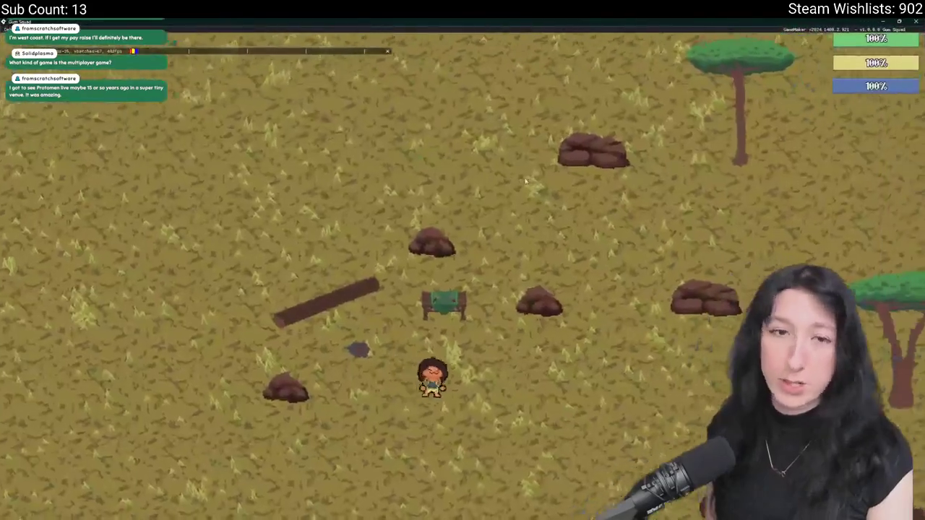
Walk to the base and move all eight container items, macarons, cupcake, bottles and can, into the backpack.
{"action": "key", "text": "d"}
{"action": "key", "text": "s"}
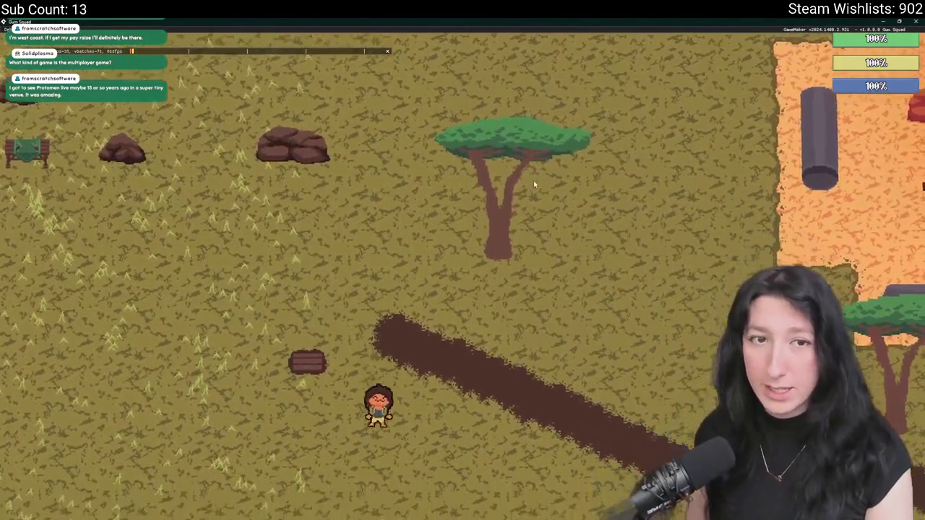
{"action": "scroll", "coordinate": [534, 184], "scroll_direction": "down", "scroll_amount": 5}
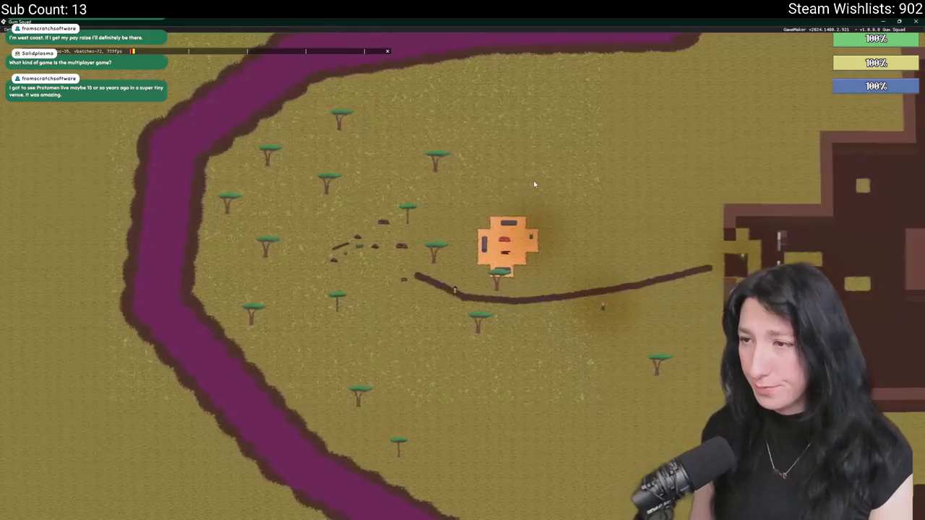
{"action": "scroll", "coordinate": [534, 185], "scroll_direction": "up", "scroll_amount": 5}
{"action": "key", "text": "e"}
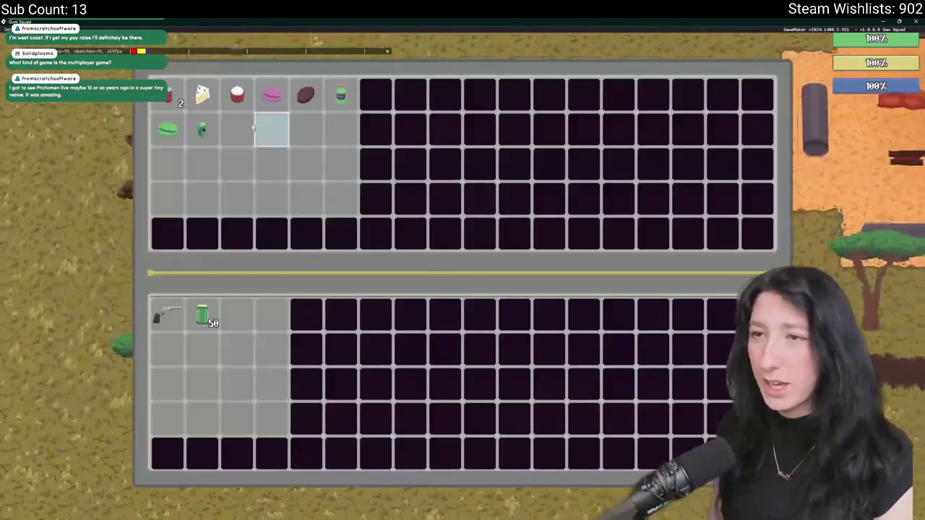
{"action": "left_click", "coordinate": [202, 94], "text": "shift"}
{"action": "left_click", "coordinate": [237, 94], "text": "shift"}
{"action": "left_click", "coordinate": [272, 94], "text": "shift"}
{"action": "left_click", "coordinate": [305, 94], "text": "shift"}
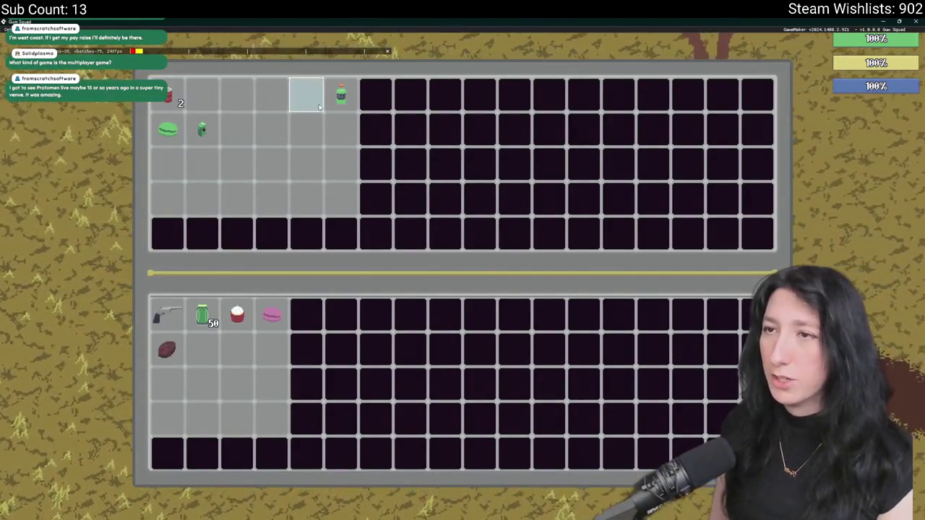
{"action": "left_click", "coordinate": [341, 94], "text": "shift"}
{"action": "left_click", "coordinate": [202, 129], "text": "shift"}
{"action": "left_click", "coordinate": [167, 129], "text": "shift"}
{"action": "left_click", "coordinate": [168, 96], "text": "shift"}
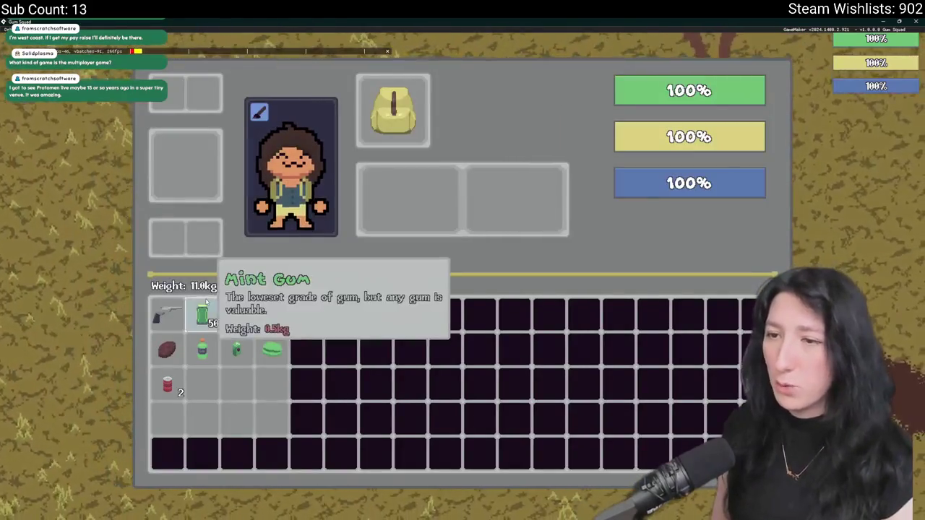
{"action": "key", "text": "e"}
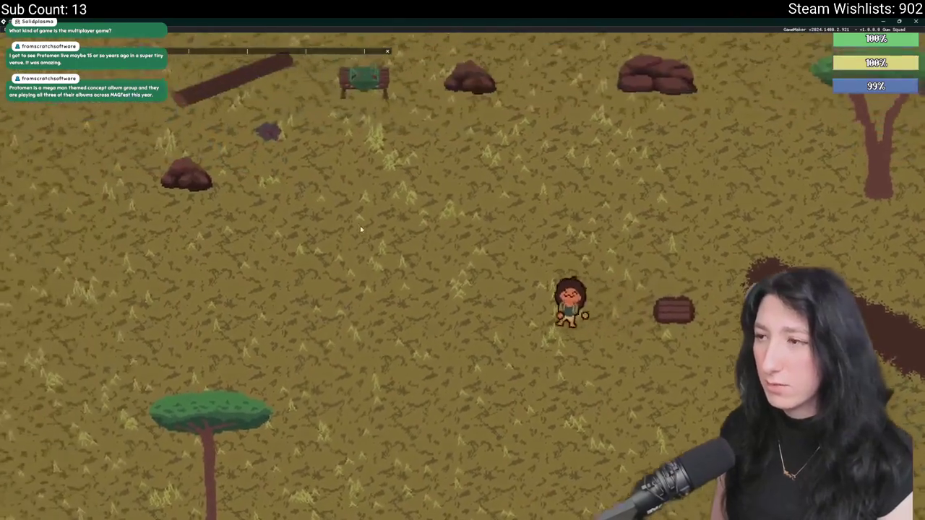
Add a 'weight limit' task to the ToDo notes and return to the running game.
{"action": "key", "text": "alt+Tab"}
{"action": "key", "text": "ctrl+t"}
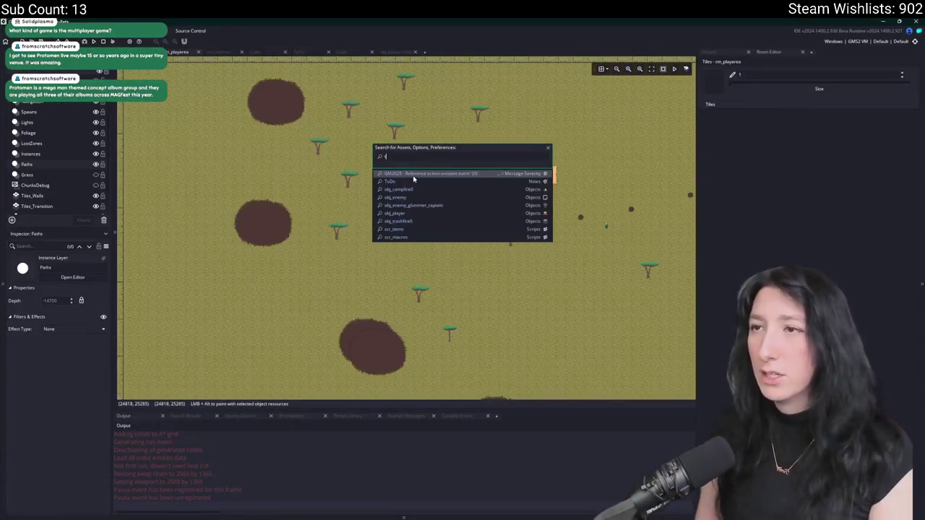
{"action": "type", "text": "odo"}
{"action": "key", "text": "Return"}
{"action": "type", "text": "-Show backpack weig"}
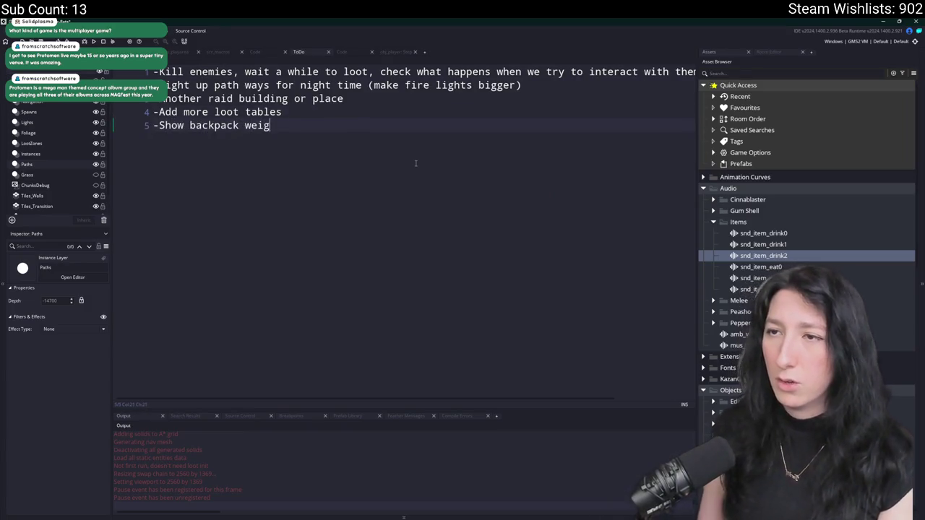
{"action": "type", "text": "ht limit"}
{"action": "key", "text": "alt+Tab"}
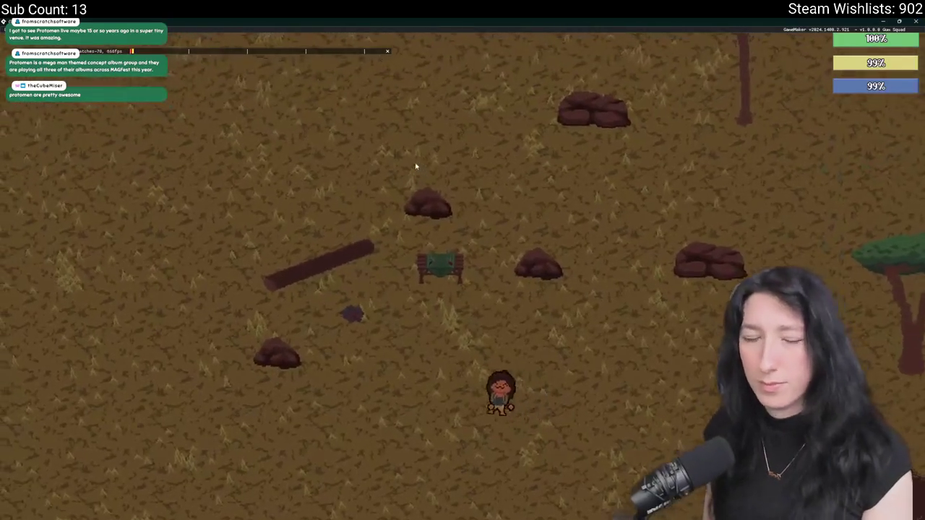
Walk the character around base camp, setting a spawn point at the bed and toggling the inventory.
{"action": "key", "text": "w"}
{"action": "key", "text": "i"}
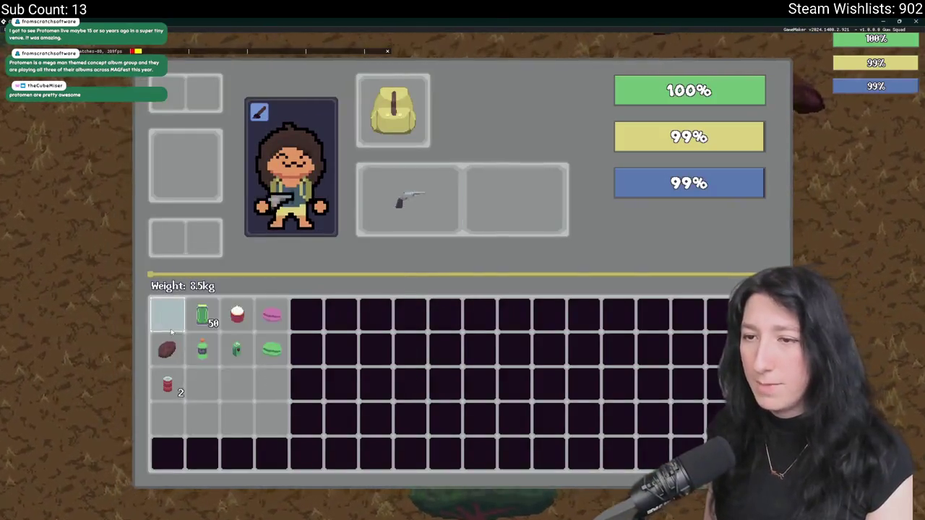
{"action": "key", "text": "i"}
{"action": "key", "text": "w"}
{"action": "key", "text": "d"}
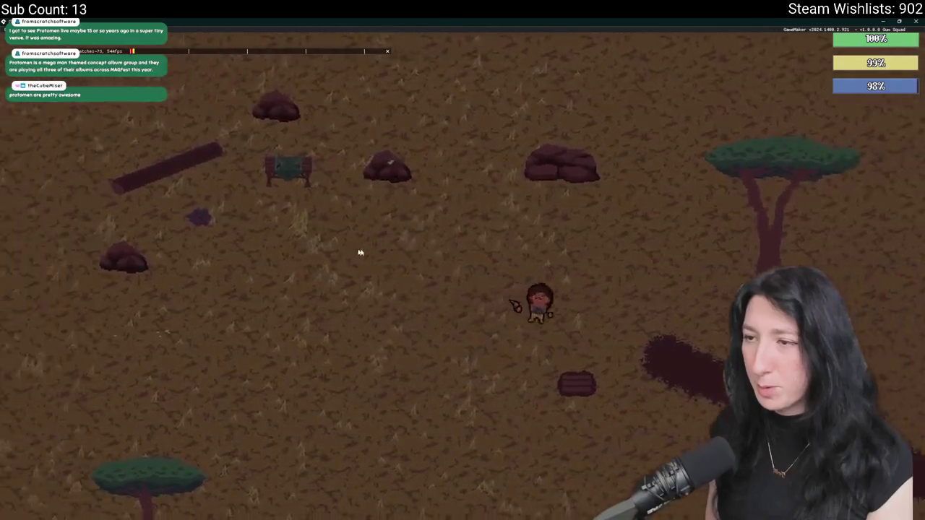
{"action": "key", "text": "a"}
{"action": "key", "text": "s"}
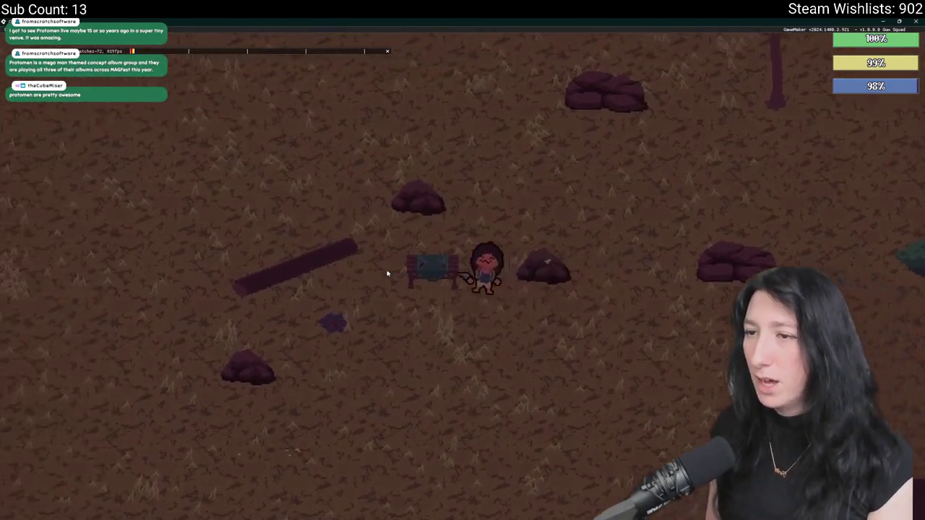
{"action": "key", "text": "e"}
{"action": "key", "text": "d"}
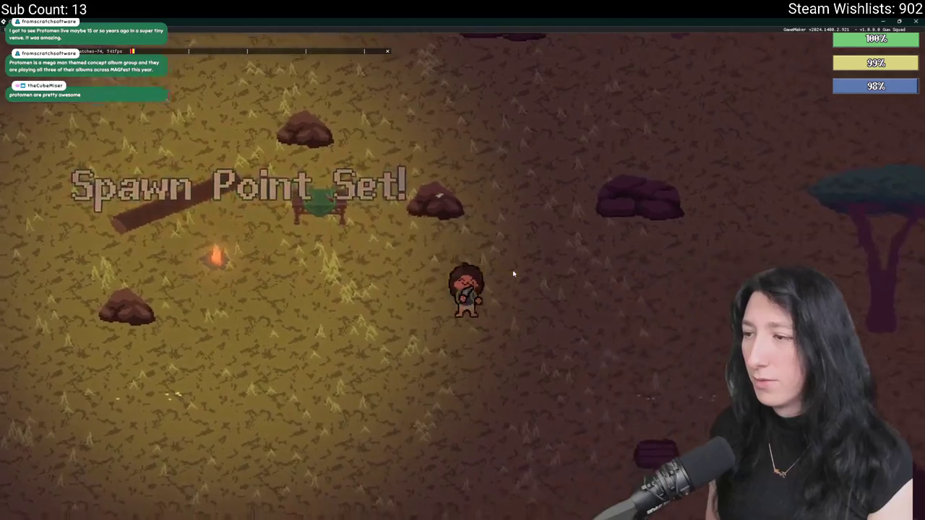
{"action": "key", "text": "s"}
{"action": "key", "text": "Tab"}
{"action": "key", "text": "Tab"}
{"action": "key", "text": "a"}
Walk the character into and out of the lit room to check the day/night lighting.
{"action": "key", "text": "w"}
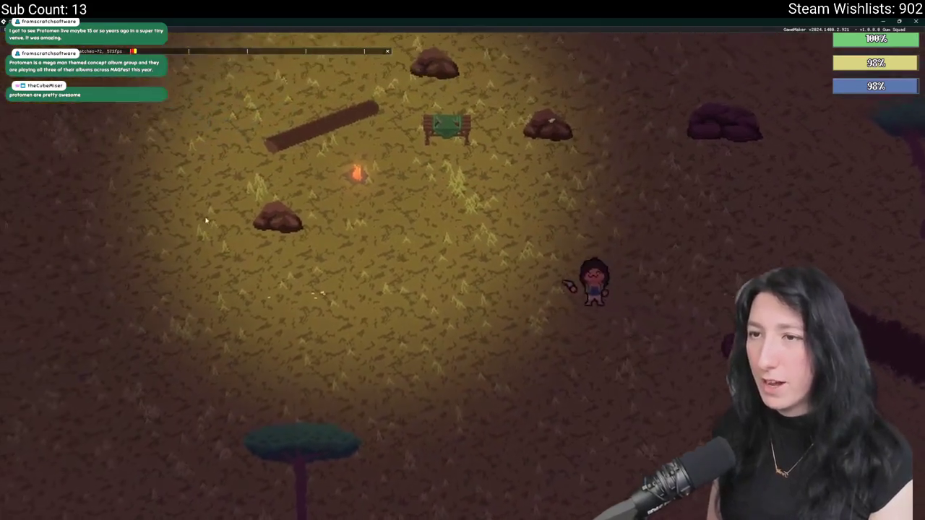
{"action": "key", "text": "s"}
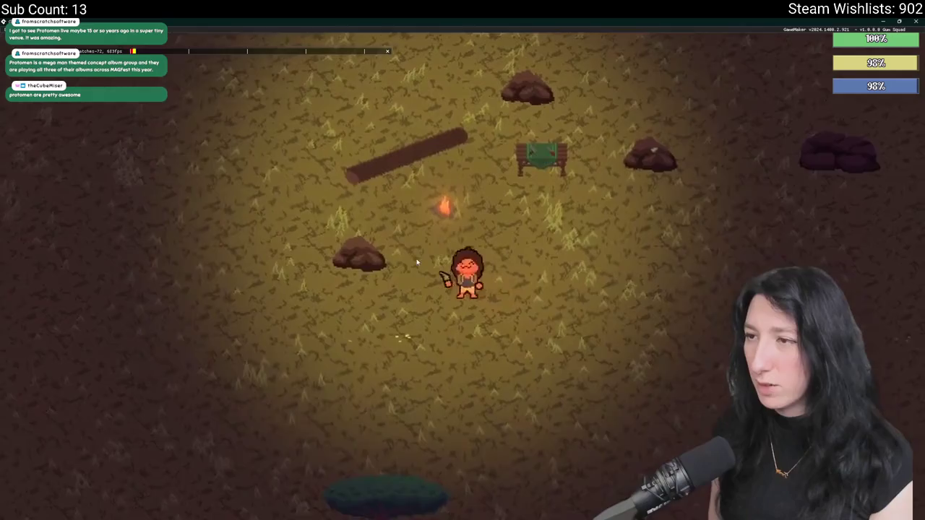
{"action": "key", "text": "a"}
{"action": "key", "text": "d"}
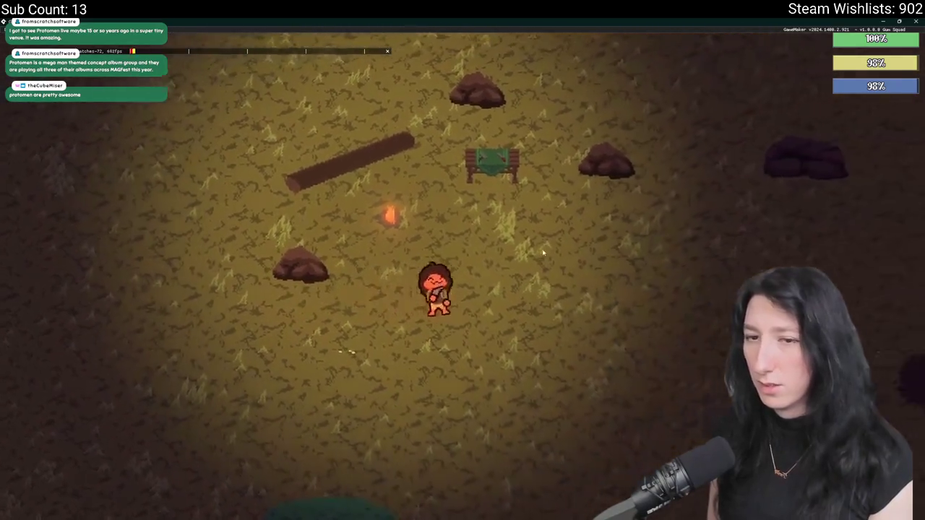
{"action": "key", "text": "s"}
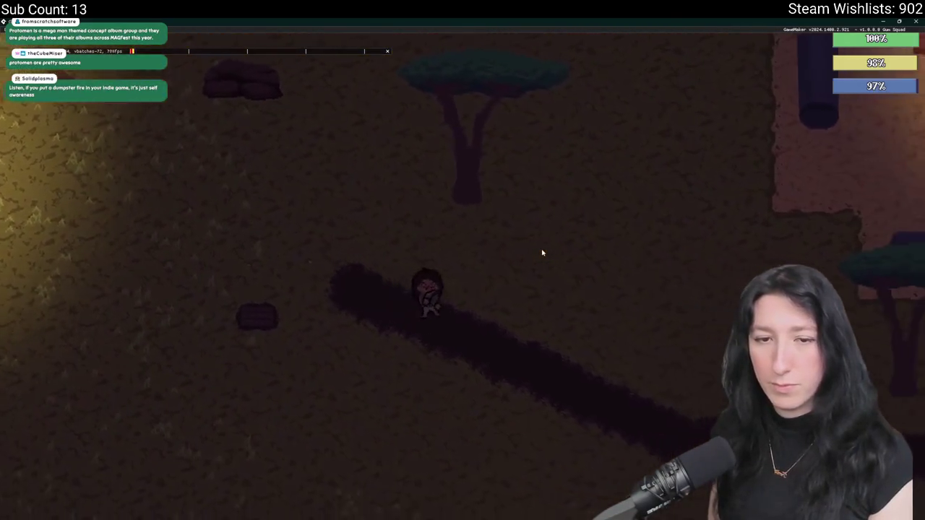
{"action": "key", "text": "w"}
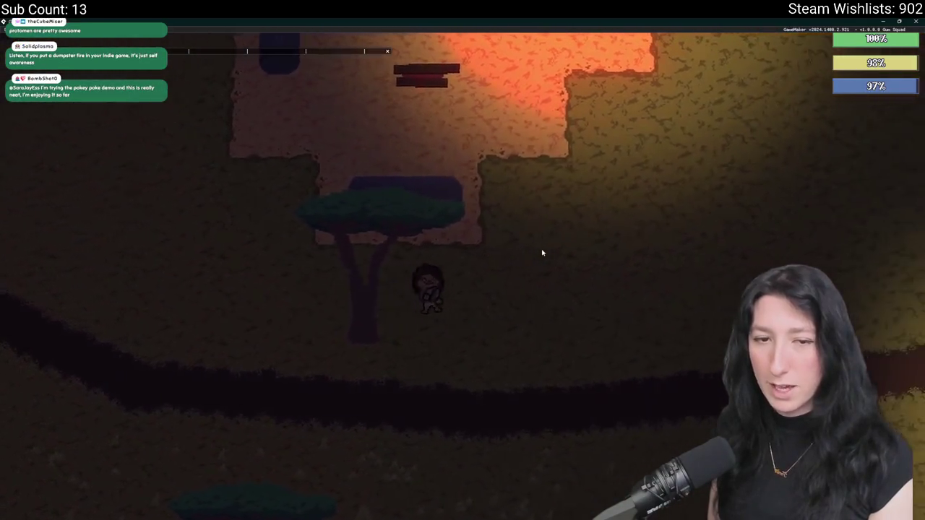
{"action": "key", "text": "d"}
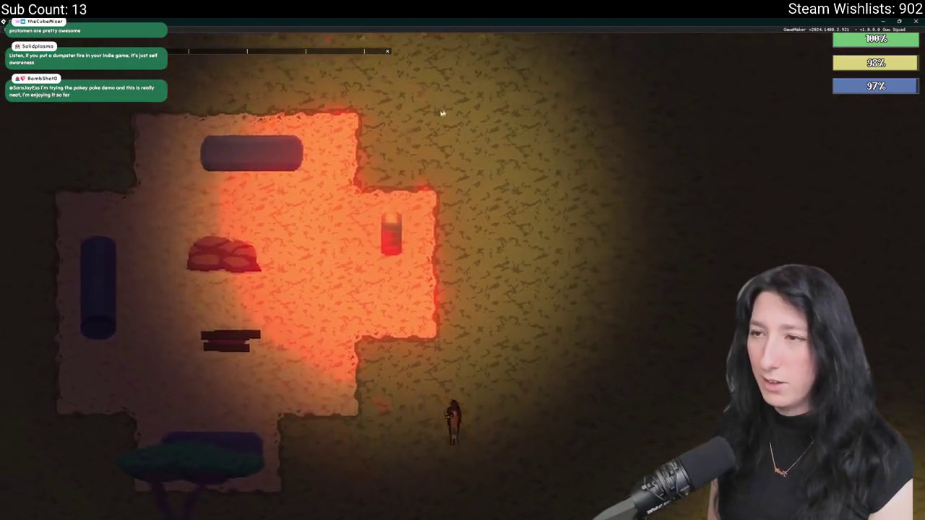
{"action": "key", "text": "a"}
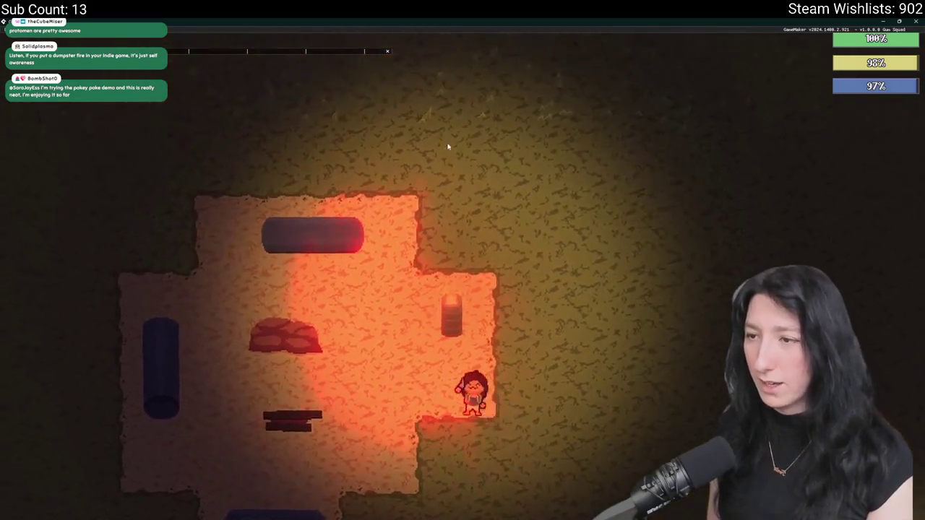
{"action": "key", "text": "w"}
{"action": "key", "text": "s"}
{"action": "key", "text": "a"}
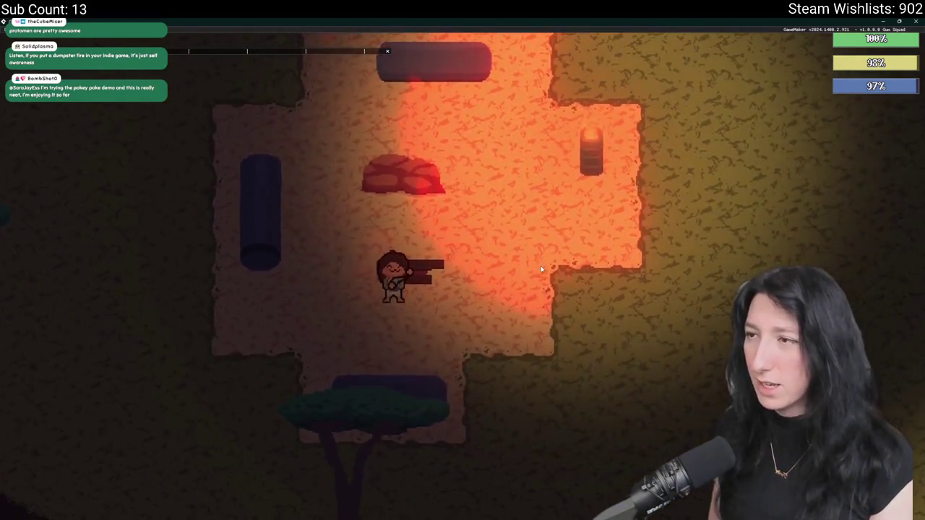
{"action": "key", "text": "i"}
{"action": "key", "text": "i"}
{"action": "key", "text": "i"}
{"action": "key", "text": "i"}
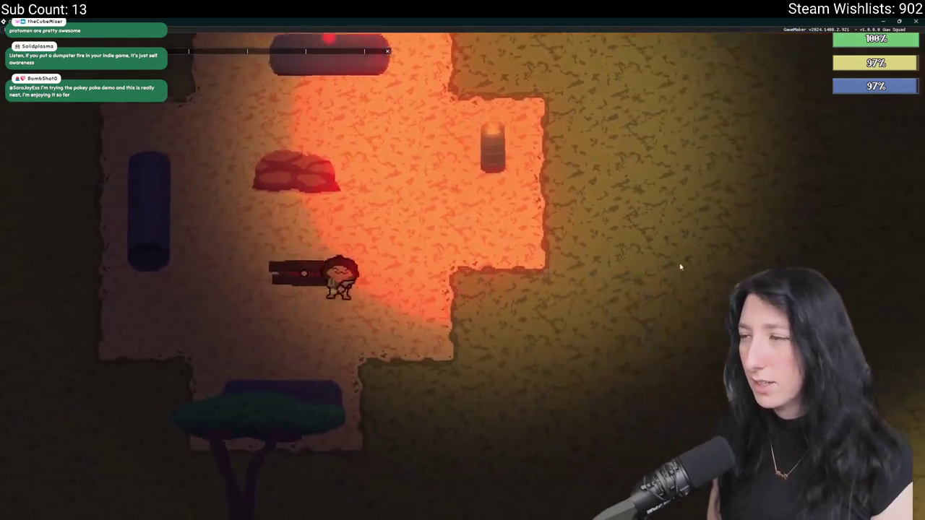
{"action": "key", "text": "d"}
{"action": "key", "text": "s"}
{"action": "key", "text": "d"}
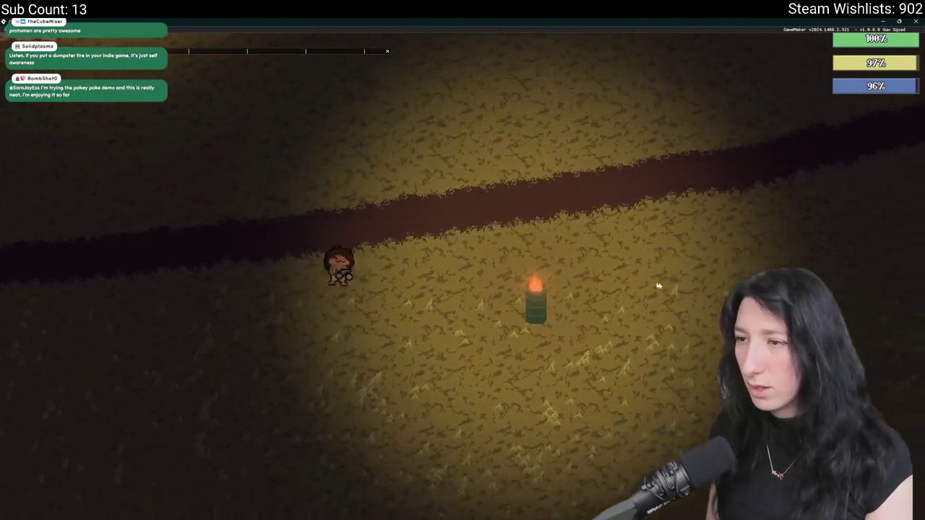
{"action": "key", "text": "d"}
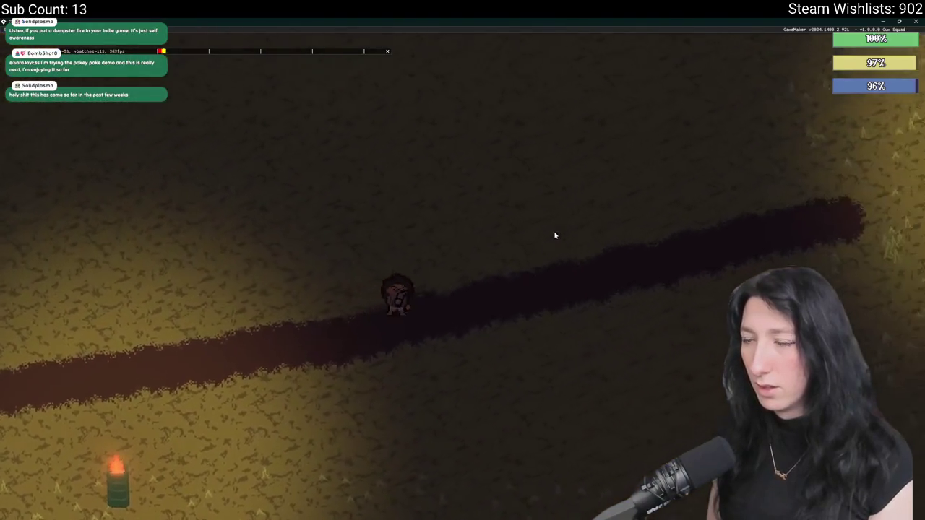
Close the running game and return to the rm_playarea room editor.
{"action": "key", "text": "Escape"}
{"action": "left_click", "coordinate": [175, 51]}
{"action": "scroll", "coordinate": [447, 171], "scroll_direction": "up", "scroll_amount": 3}
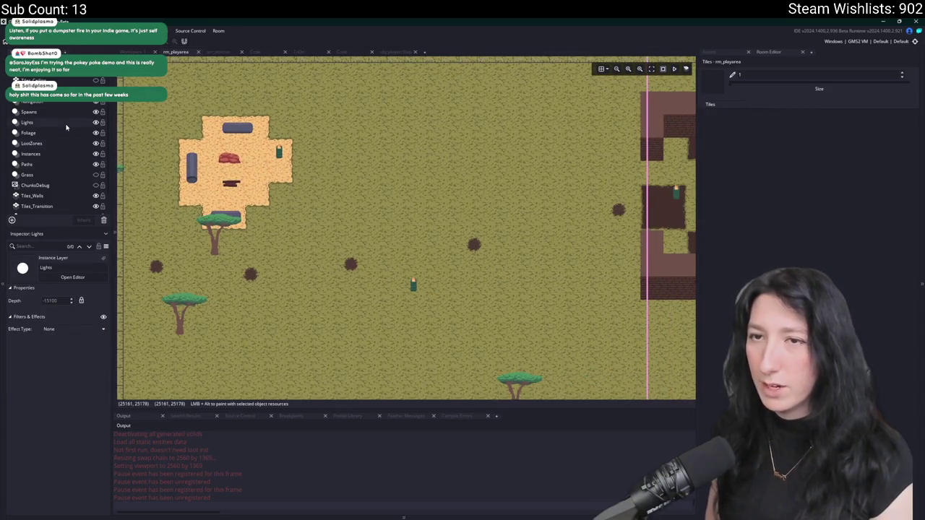
On the Instances layer, shift the trashfire instance slightly to the left.
{"action": "left_click", "coordinate": [61, 153]}
{"action": "left_click_drag", "start_coordinate": [280, 154], "coordinate": [391, 158]}
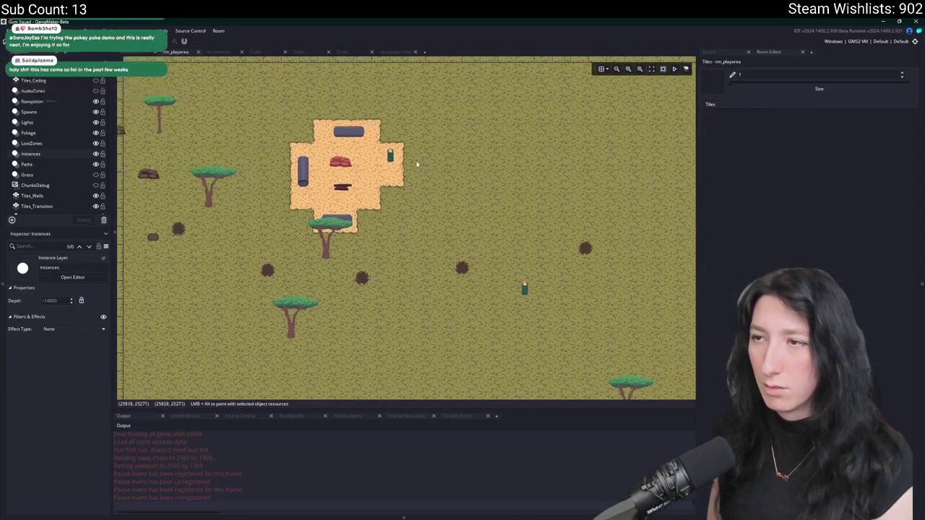
{"action": "mouse_move", "coordinate": [524, 288]}
{"action": "left_mouse_down"}
{"action": "mouse_move", "coordinate": [279, 265]}
{"action": "mouse_move", "coordinate": [229, 286]}
{"action": "left_mouse_up"}
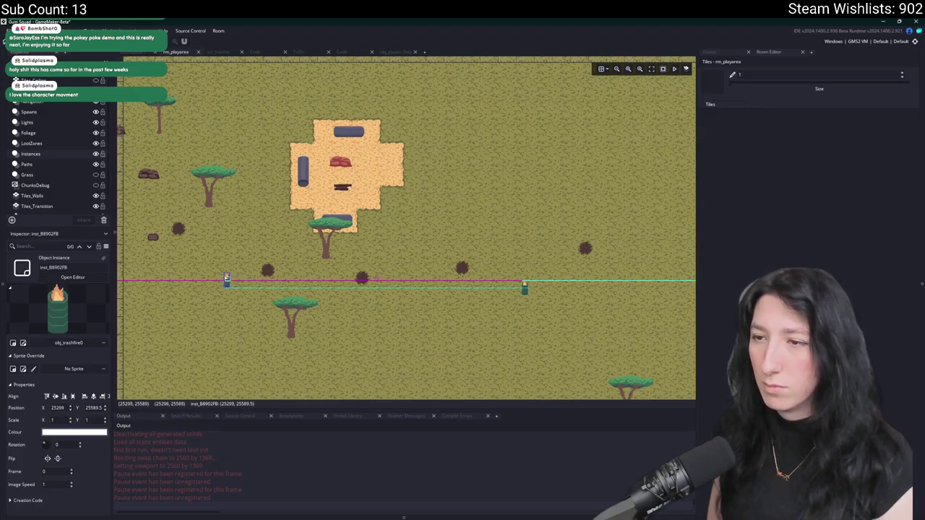
Walk down to the trashfire in the running game to check its new position.
{"action": "key", "text": "alt+Tab"}
{"action": "key", "text": "a"}
{"action": "key", "text": "s"}
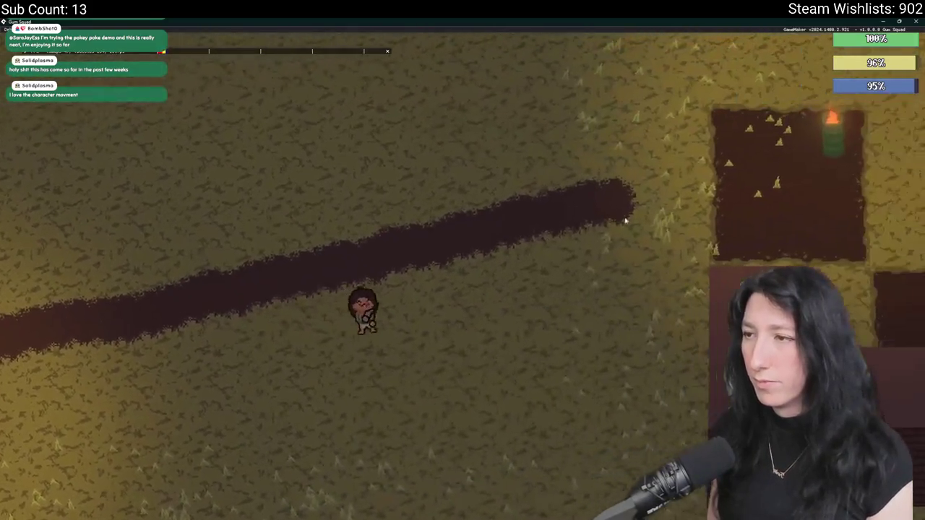
{"action": "key", "text": "alt+Tab"}
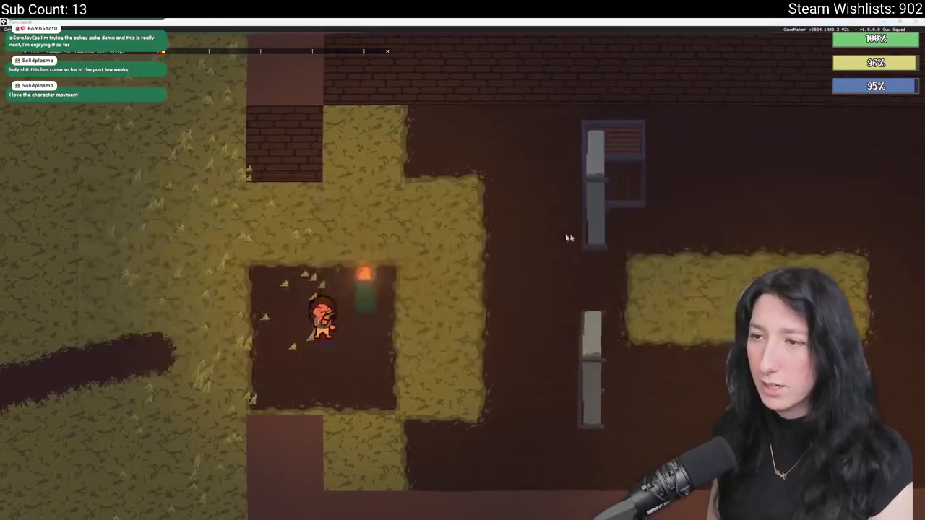
Open the Ctrl+T asset search and start entering a query.
{"action": "key", "text": "ctrl+t"}
{"action": "type", "text": "st"}
{"action": "key", "text": "BackSpace"}
{"action": "key", "text": "BackSpace"}
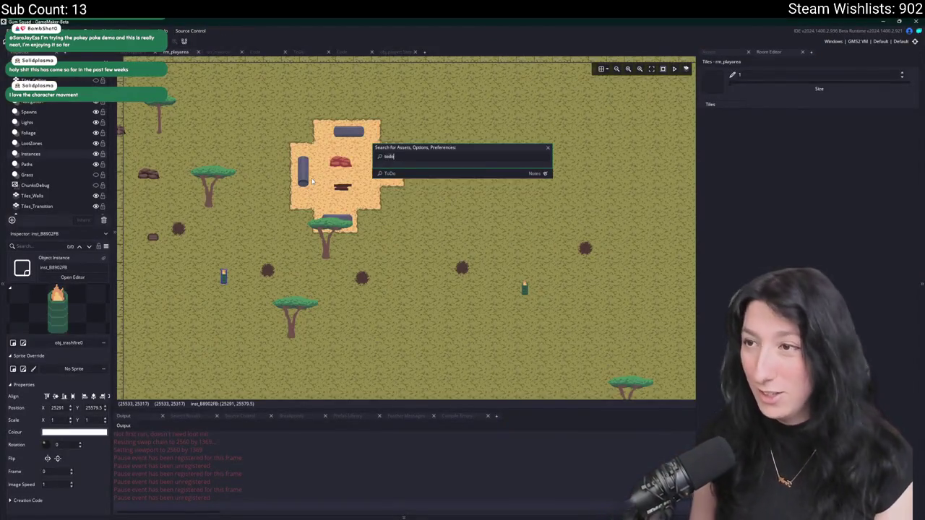
Open scr_dayandnight full-size and change line 5's (2 / 60) / 2 to (1 / 60) / 2.
{"action": "type", "text": "sc"}
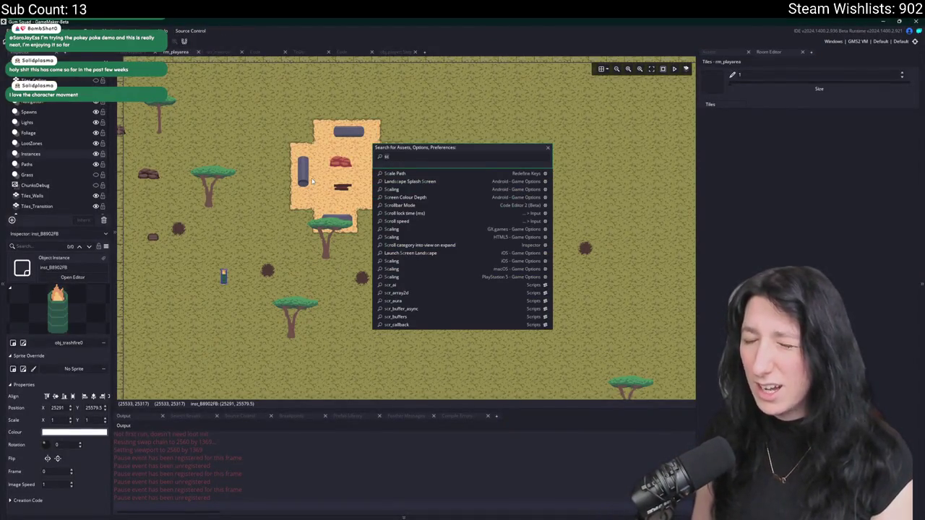
{"action": "type", "text": "r_day"}
{"action": "key", "text": "Return"}
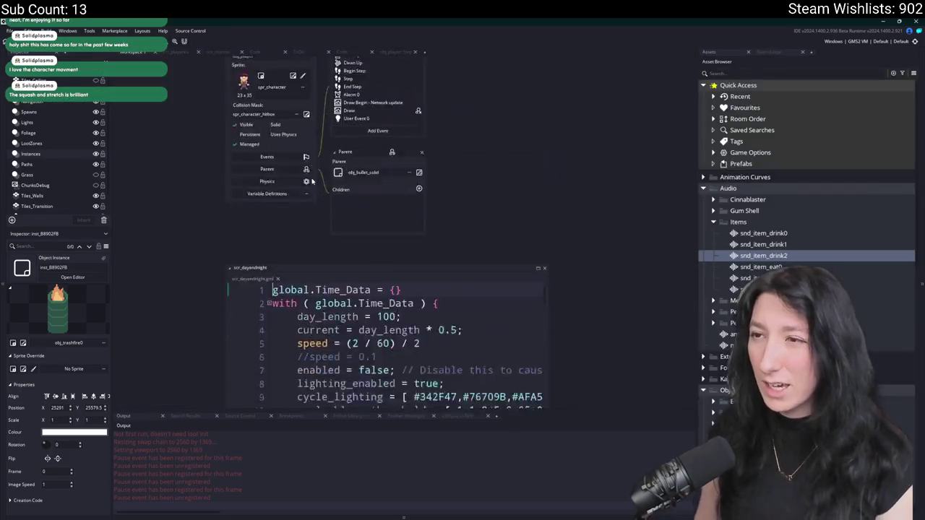
{"action": "left_click", "coordinate": [541, 125]}
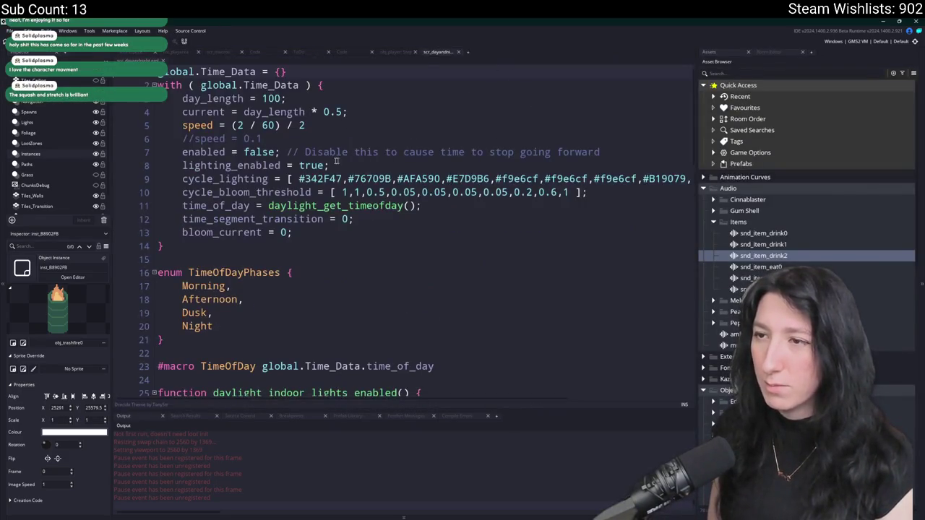
{"action": "double_click", "coordinate": [240, 125]}
{"action": "type", "text": "1"}
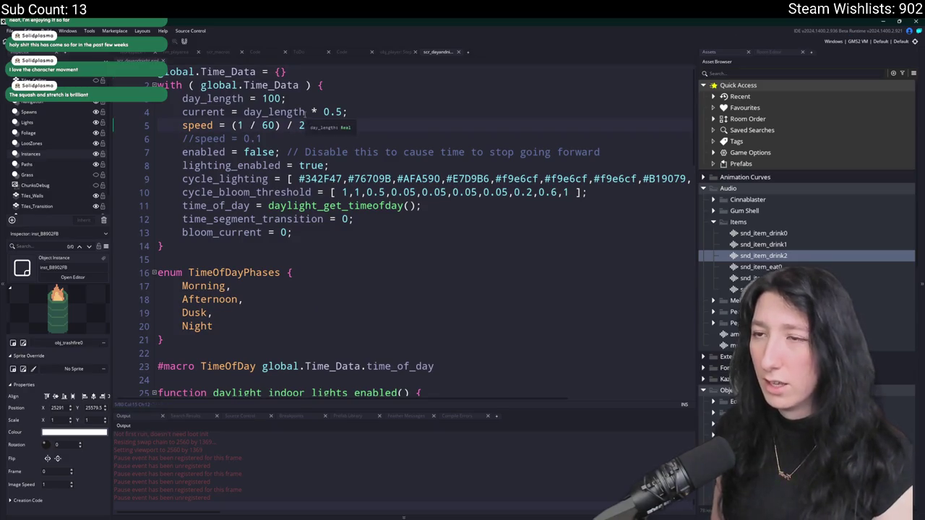
{"action": "key", "text": "super"}
In Calculator, compute (2/60)/2 and its reciprocal, about 60.
{"action": "type", "text": "calculator"}
{"action": "left_click", "coordinate": [376, 325]}
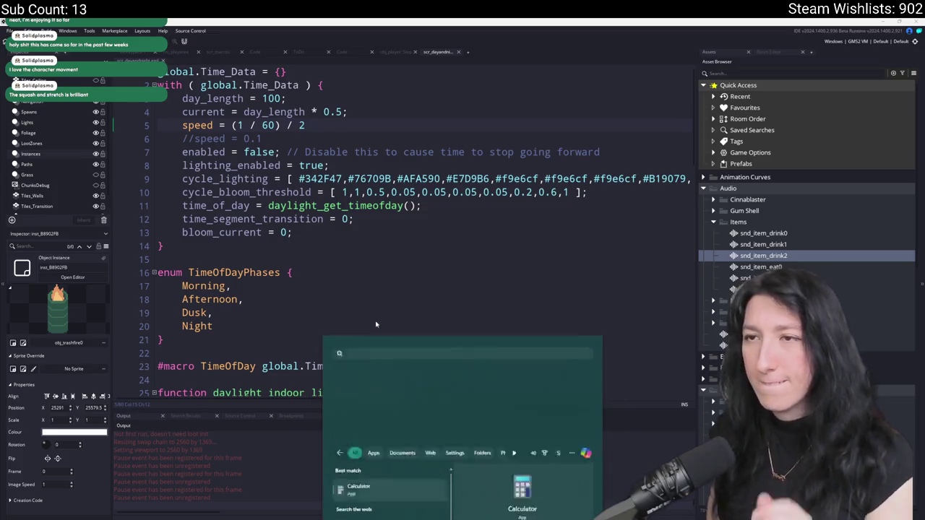
{"action": "type", "text": "2"}
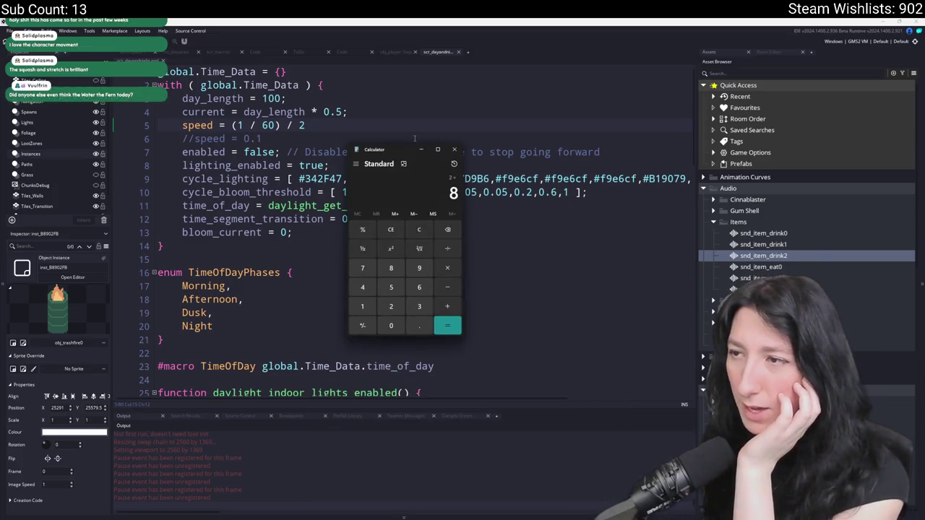
{"action": "type", "text": "/0"}
{"action": "key", "text": "Return"}
{"action": "left_click", "coordinate": [429, 228]}
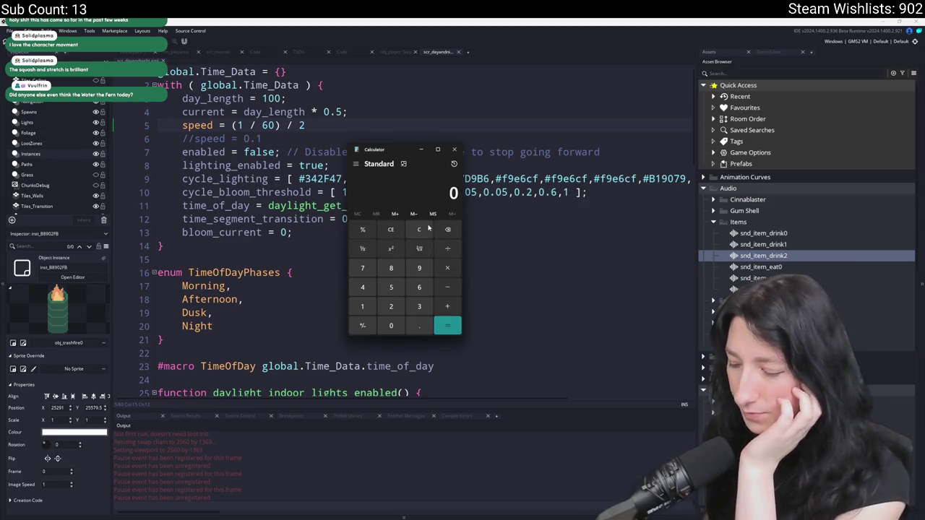
{"action": "type", "text": "2/60"}
{"action": "key", "text": "Return"}
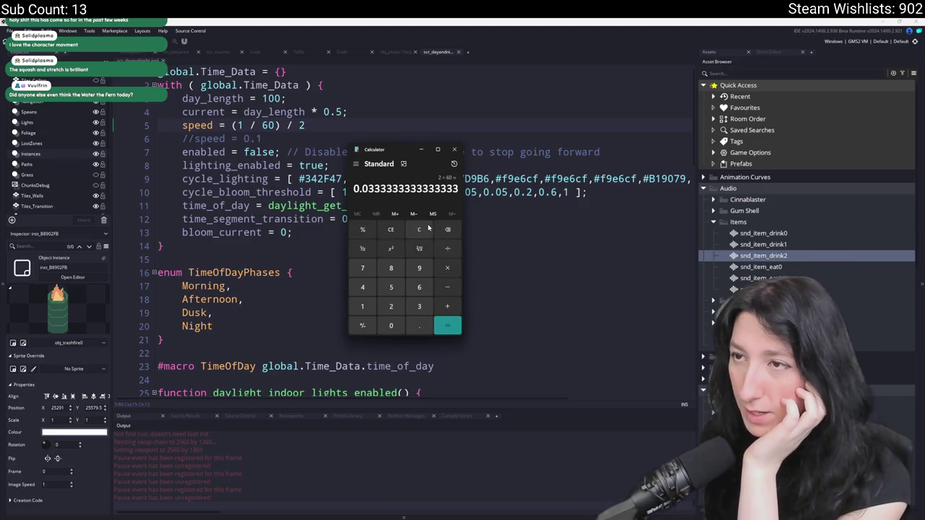
{"action": "type", "text": "/2"}
{"action": "key", "text": "Return"}
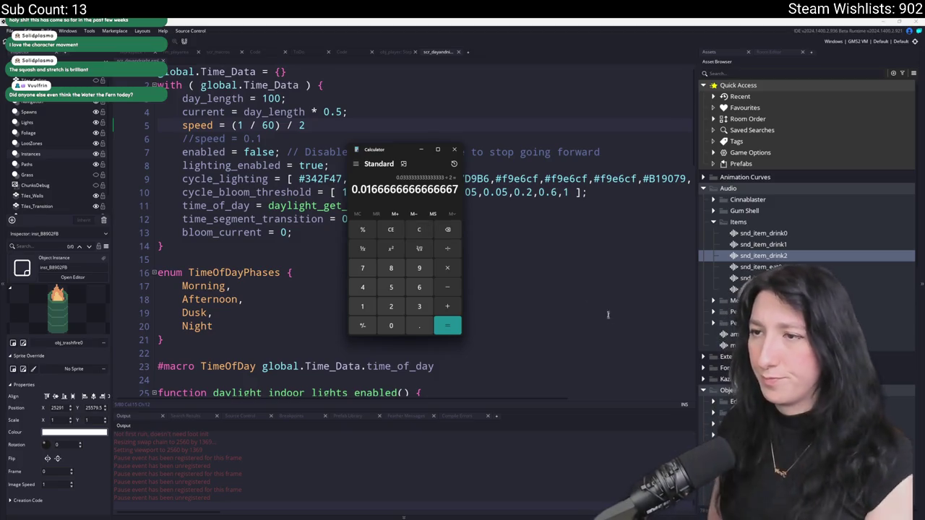
{"action": "left_click", "coordinate": [425, 229]}
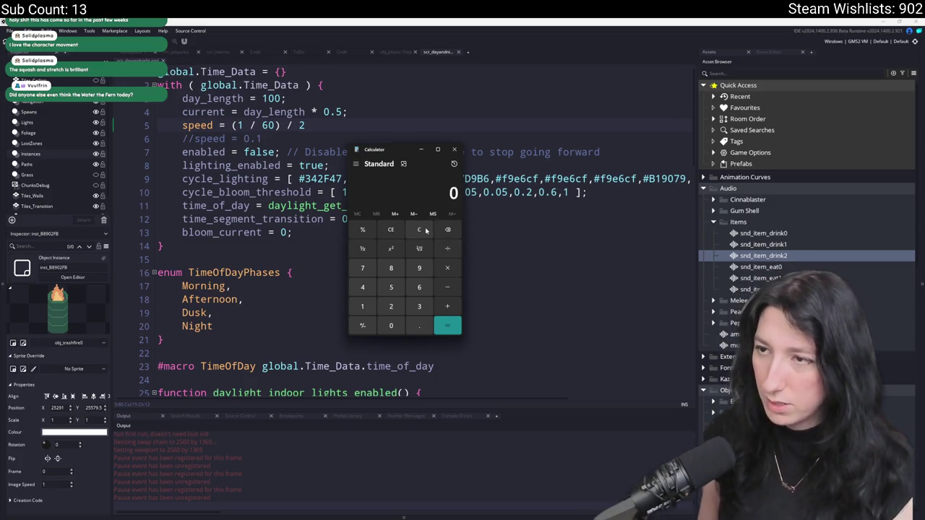
{"action": "type", "text": "1/"}
{"action": "type", "text": "0.0166666666666667"}
{"action": "key", "text": "Return"}
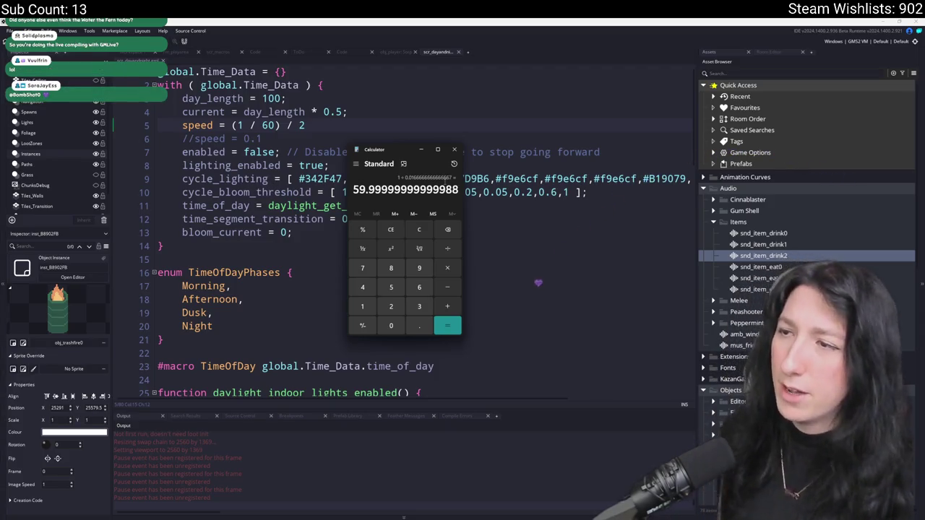
Compute (1/60)/2 and its reciprocal, giving 120.
{"action": "left_click", "coordinate": [419, 229]}
{"action": "type", "text": "1 "}
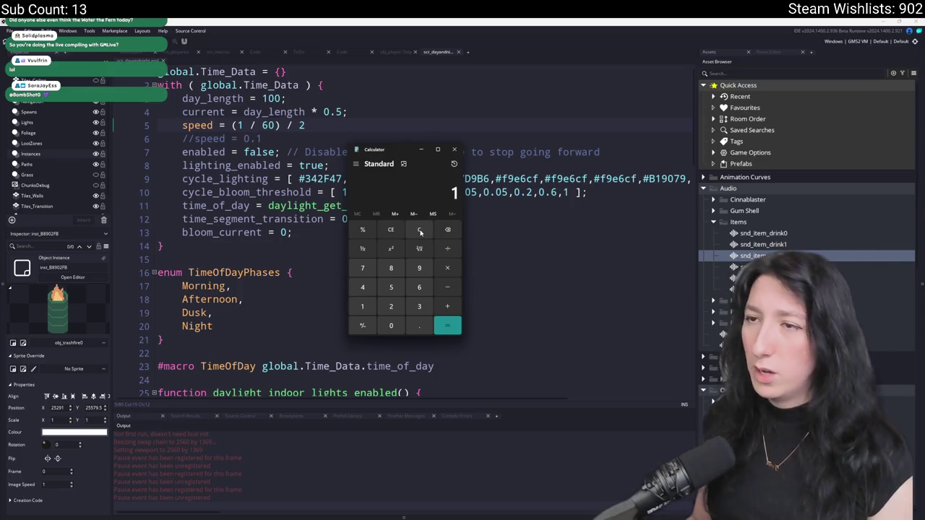
{"action": "type", "text": "/ 60"}
{"action": "key", "text": "Return"}
{"action": "type", "text": "/2"}
{"action": "key", "text": "Return"}
{"action": "key", "text": "ctrl+c"}
{"action": "key", "text": "Escape"}
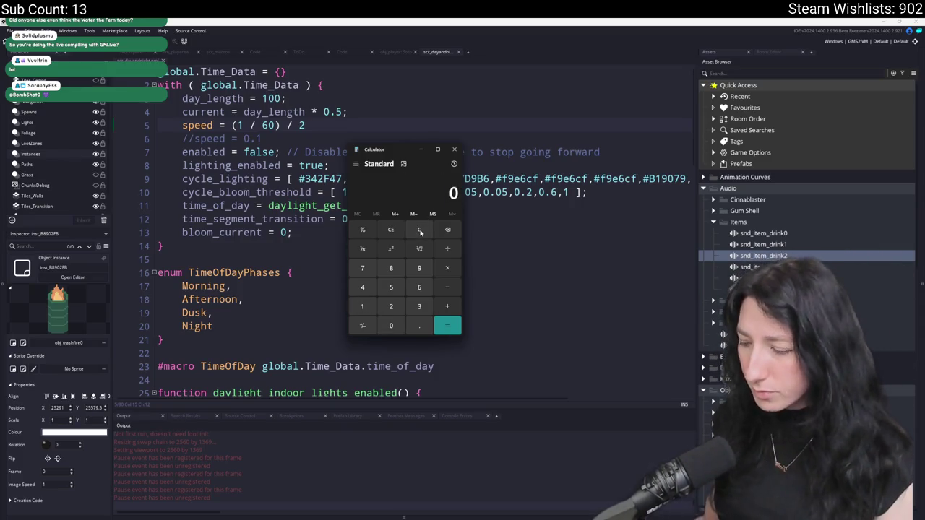
{"action": "type", "text": "1 /"}
{"action": "key", "text": "ctrl+v"}
{"action": "key", "text": "Return"}
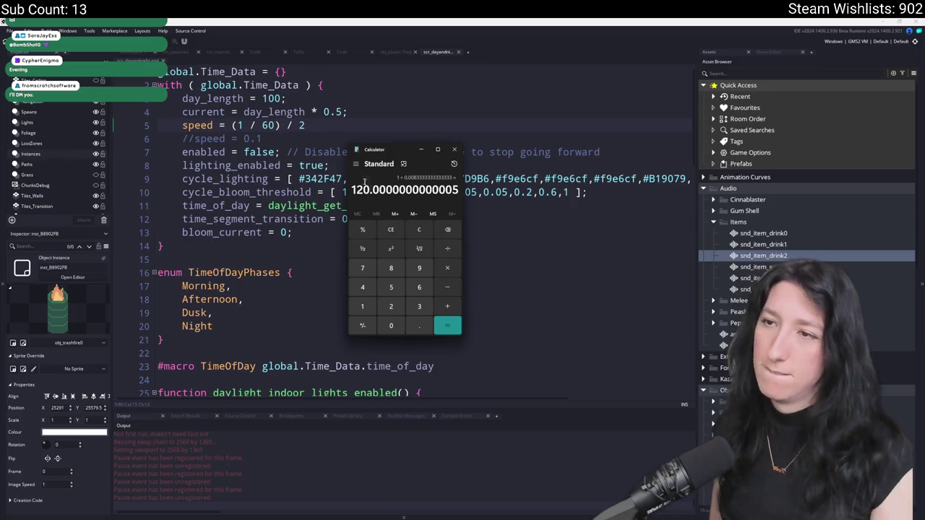
Compute (1/60)/4 and its reciprocal, giving 240, then select the '/ 2' on line 5.
{"action": "left_click", "coordinate": [413, 229]}
{"action": "type", "text": "1"}
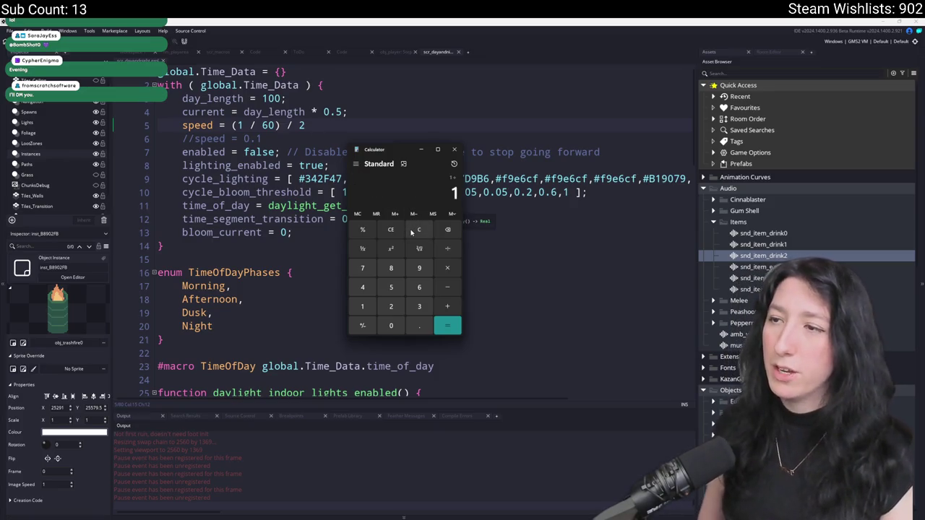
{"action": "type", "text": "/60=/4="}
{"action": "left_click", "coordinate": [413, 230]}
{"action": "type", "text": "1 "}
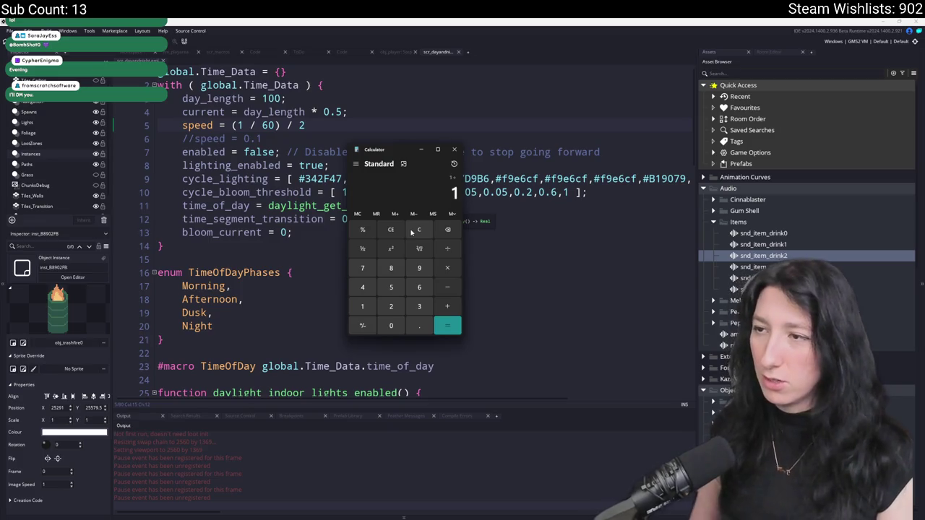
{"action": "type", "text": "/"}
{"action": "key", "text": "ctrl+v"}
{"action": "type", "text": "="}
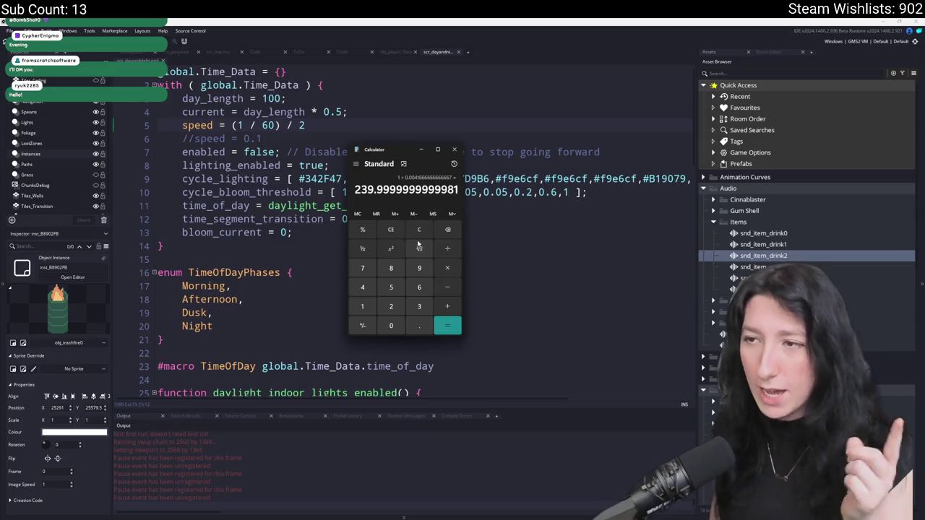
{"action": "left_click", "coordinate": [411, 231]}
{"action": "key", "text": "alt+Tab"}
{"action": "key", "text": "shift+Left"}
{"action": "key", "text": "shift+Left"}
{"action": "key", "text": "shift+Left"}
Make line 5 read (1 / GameFps) * 2, swapping 60 for the GameFps autocomplete.
{"action": "type", "text": "* 2"}
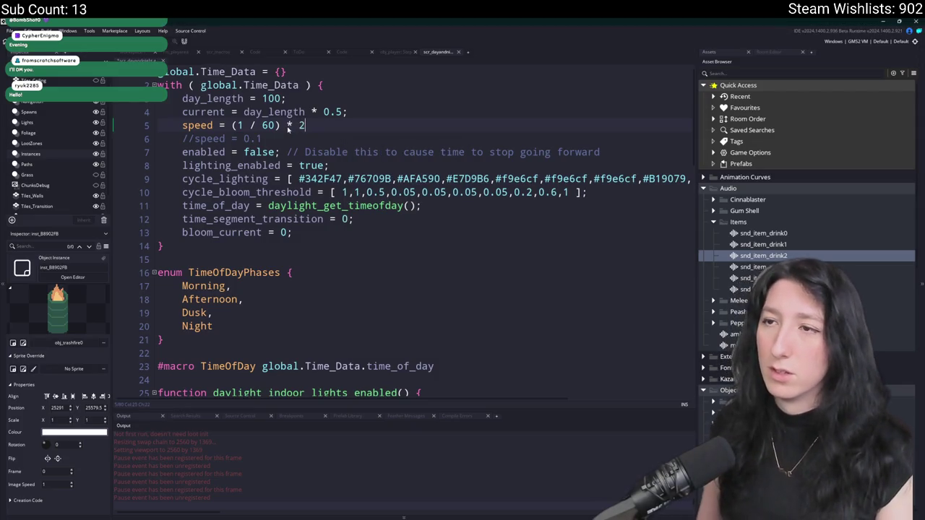
{"action": "key", "text": "alt+Tab"}
{"action": "type", "text": "60"}
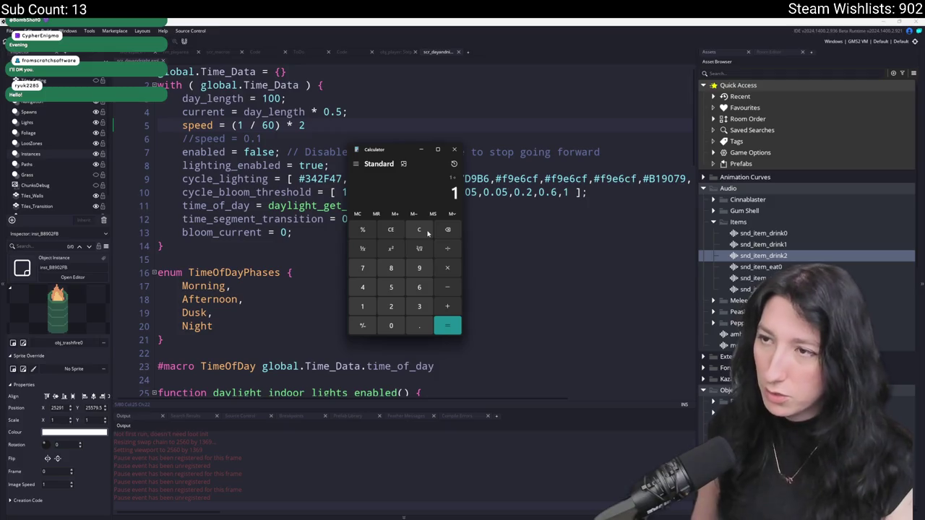
{"action": "left_click", "coordinate": [258, 124]}
{"action": "double_click", "coordinate": [267, 125]}
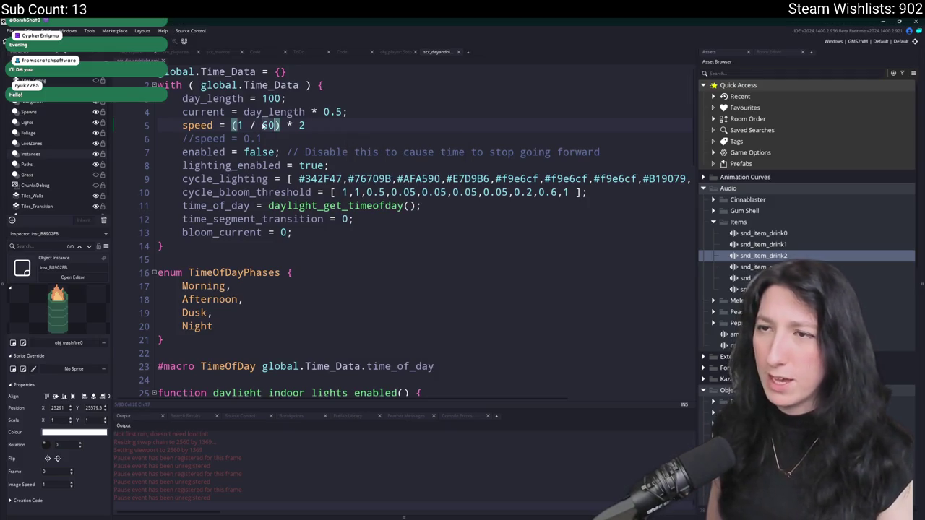
{"action": "type", "text": "gameF"}
{"action": "key", "text": "Return"}
In Calculator, evaluate (1/60)*2 and the reciprocal of its 0.0333 result.
{"action": "key", "text": "alt+Tab"}
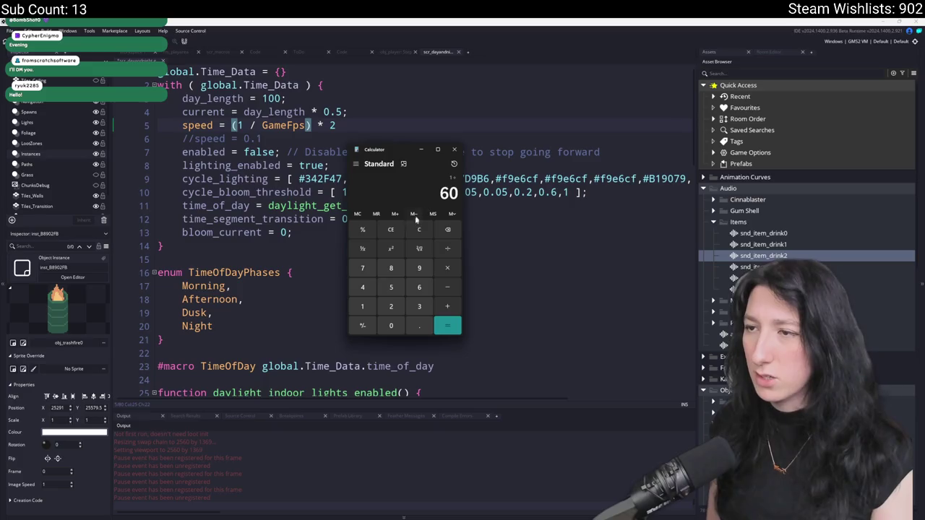
{"action": "type", "text": "r*2"}
{"action": "key", "text": "Return"}
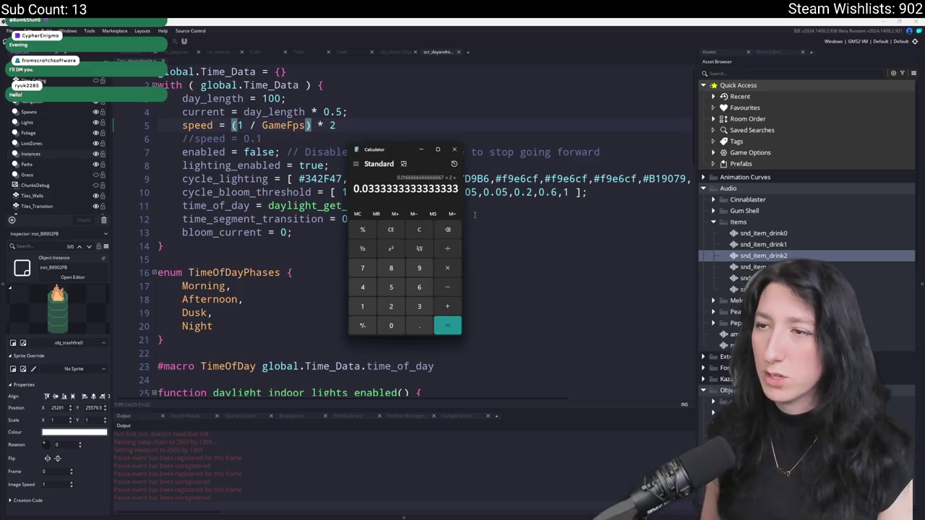
{"action": "left_click", "coordinate": [431, 236]}
{"action": "type", "text": "1/"}
{"action": "key", "text": "ctrl+v"}
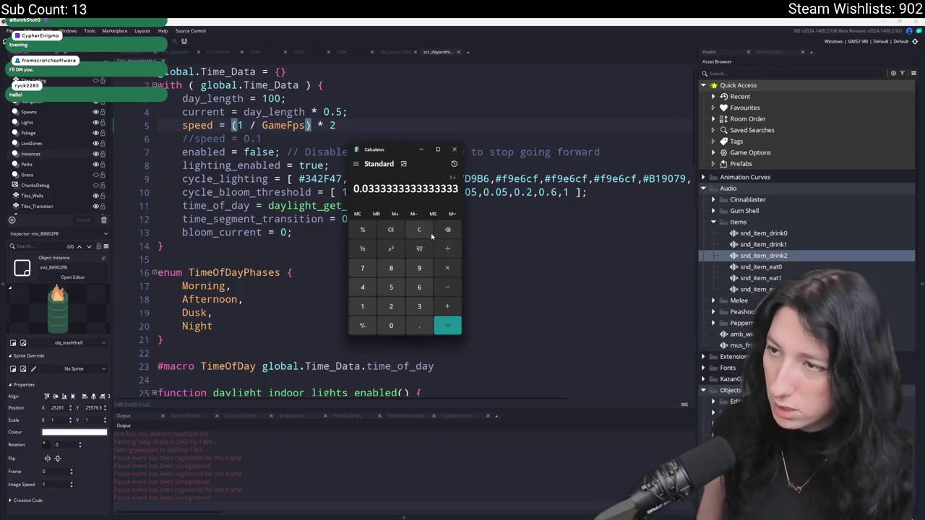
{"action": "key", "text": "Return"}
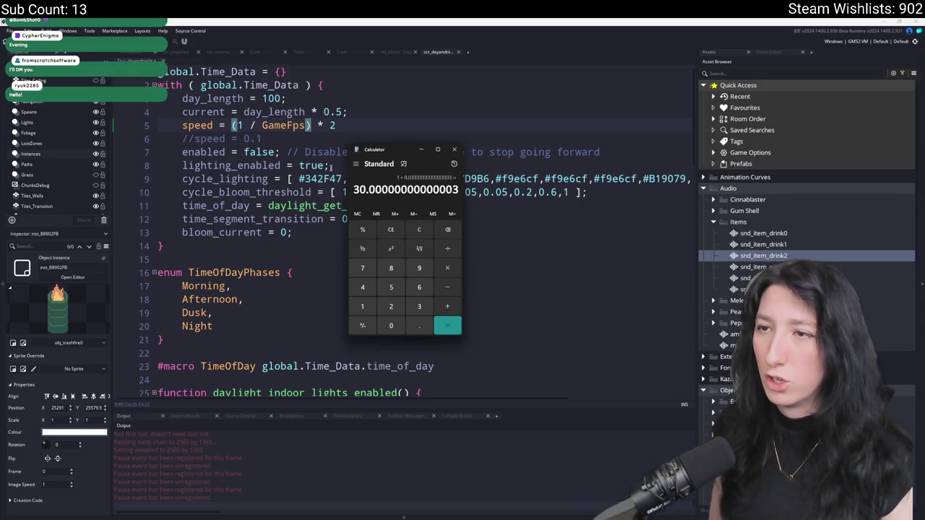
Move Calculator aside and compute (2/60)/2 and the reciprocal of 0.0166.
{"action": "left_click_drag", "start_coordinate": [414, 157], "coordinate": [565, 146]}
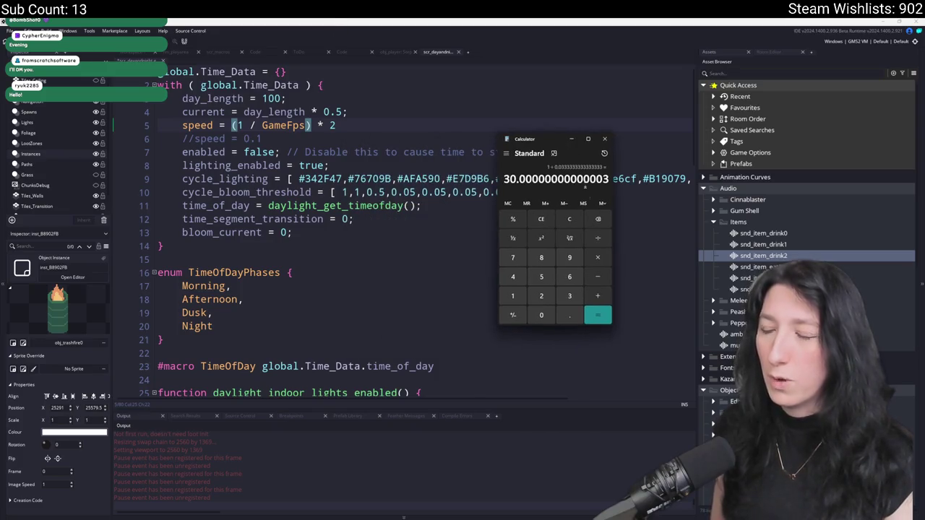
{"action": "left_click", "coordinate": [569, 219]}
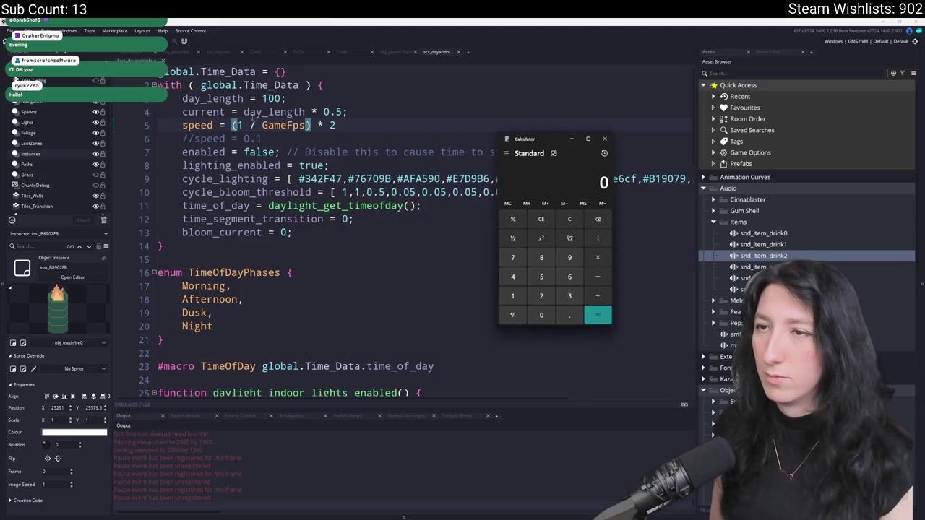
{"action": "type", "text": "2/60/2"}
{"action": "key", "text": "Return"}
{"action": "left_click", "coordinate": [579, 224]}
{"action": "type", "text": "21"}
{"action": "key", "text": "BackSpace"}
{"action": "key", "text": "BackSpace"}
{"action": "type", "text": "1 /"}
{"action": "key", "text": "ctrl+v"}
{"action": "key", "text": "Return"}
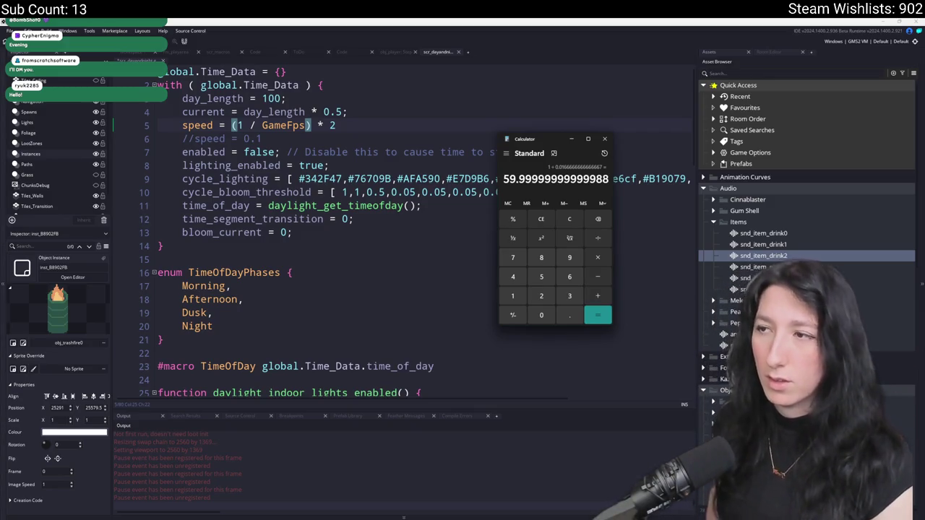
Replace the multiplication on line 5 with a division.
{"action": "key", "text": "alt+Tab"}
{"action": "type", "text": "2"}
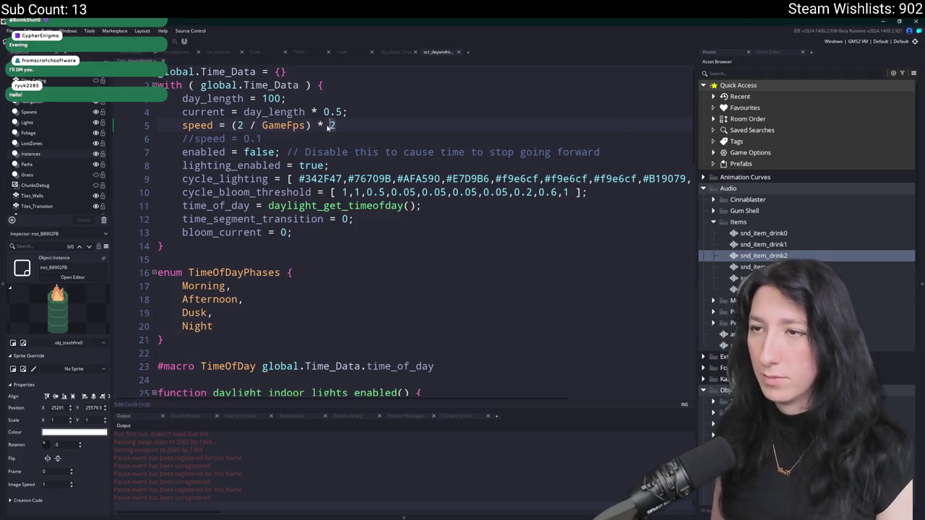
{"action": "left_click", "coordinate": [317, 125]}
{"action": "key", "text": "Delete"}
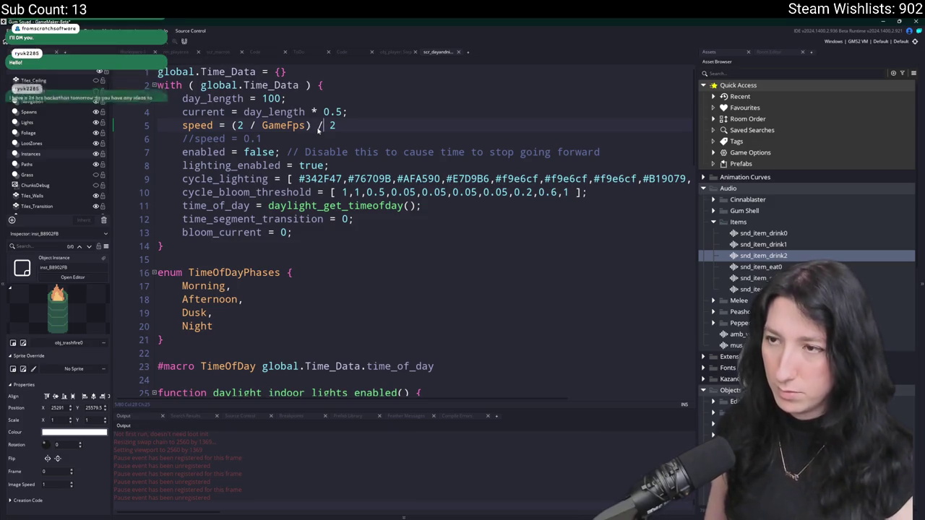
{"action": "type", "text": "/"}
{"action": "type", "text": "1"}
Check (1/60)/2 and 120 divided by 60 in Calculator.
{"action": "key", "text": "alt+Tab"}
{"action": "left_click", "coordinate": [570, 219]}
{"action": "type", "text": "1/60/2"}
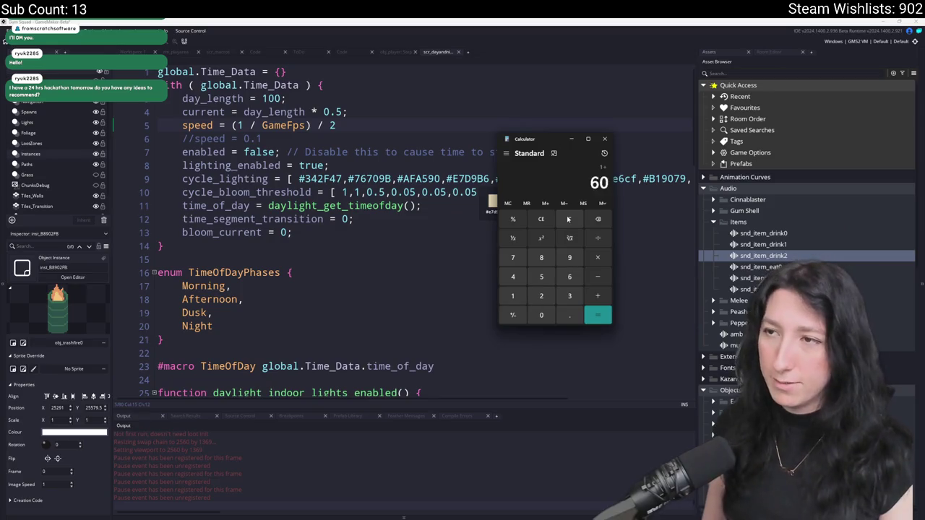
{"action": "key", "text": "Return"}
{"action": "left_click", "coordinate": [570, 219]}
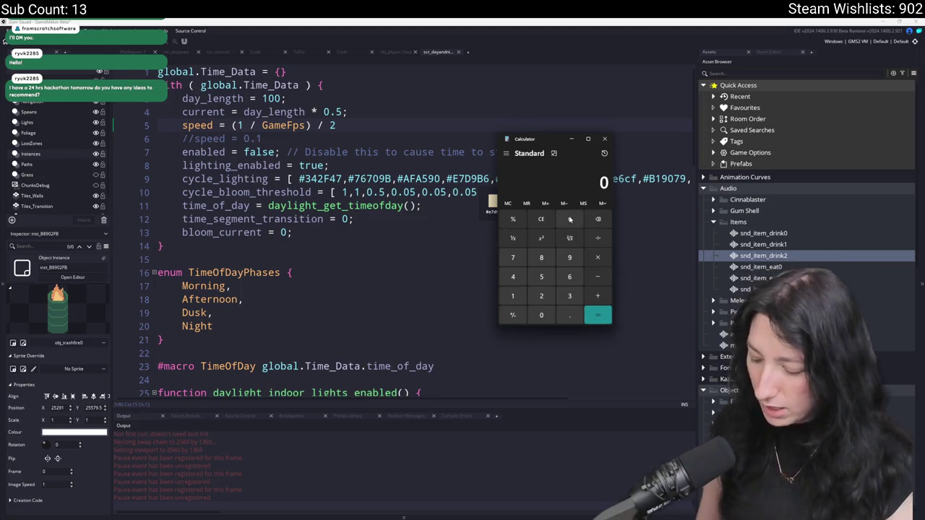
{"action": "key", "text": "ctrl+v"}
{"action": "type", "text": "r"}
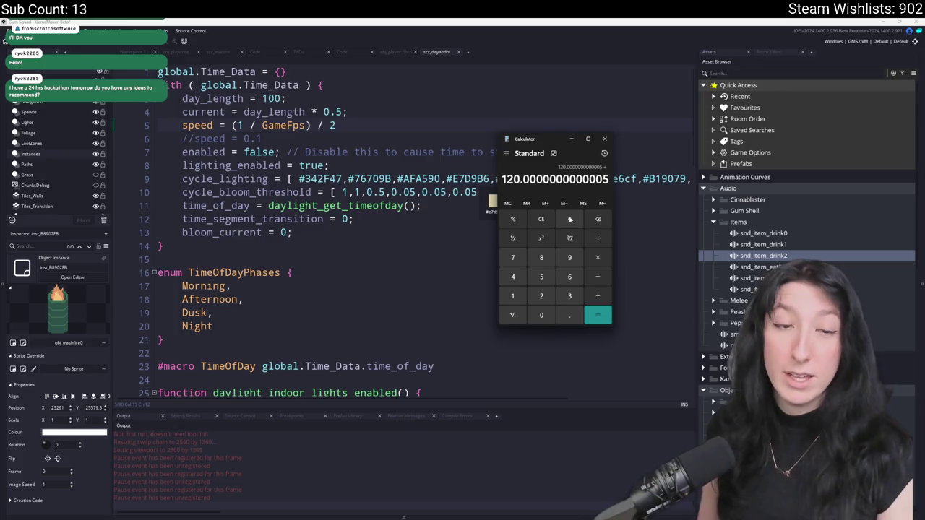
{"action": "type", "text": "/60"}
{"action": "key", "text": "Return"}
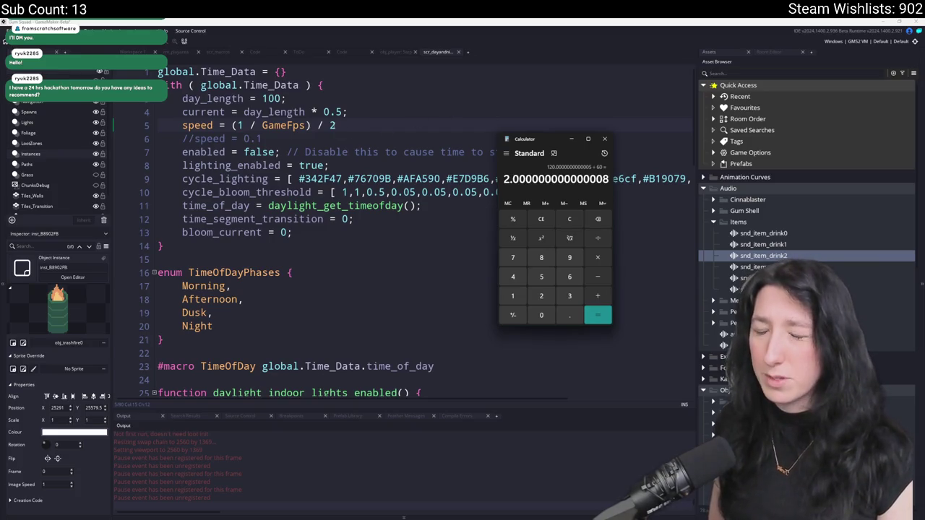
Recompute 1 divided by 0.0166 in Calculator.
{"action": "left_click", "coordinate": [563, 213]}
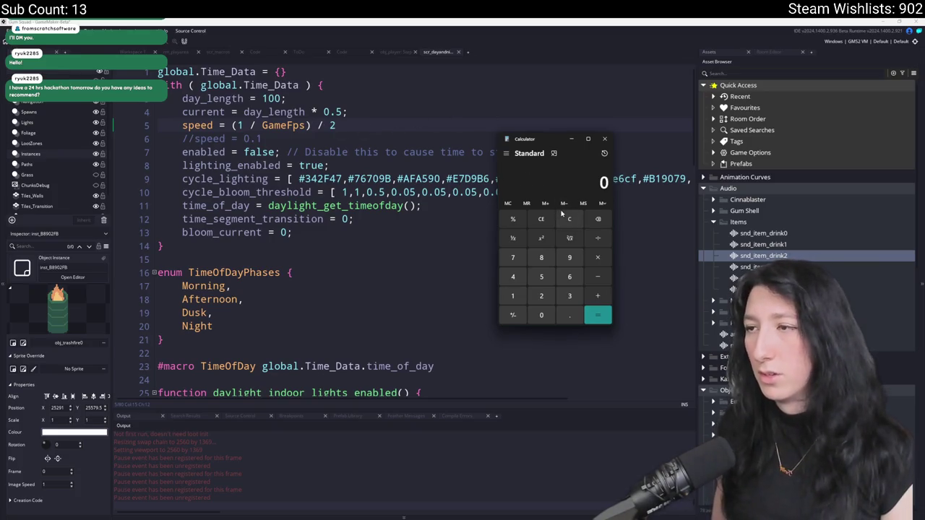
{"action": "type", "text": "60r"}
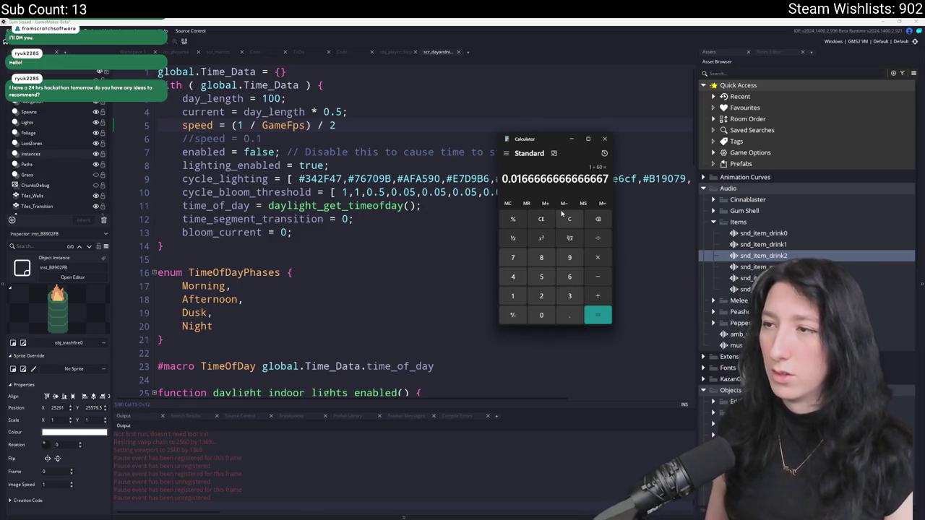
{"action": "key", "text": "Escape"}
{"action": "type", "text": "1 /"}
{"action": "type", "text": "0.0166666666666667"}
{"action": "key", "text": "Return"}
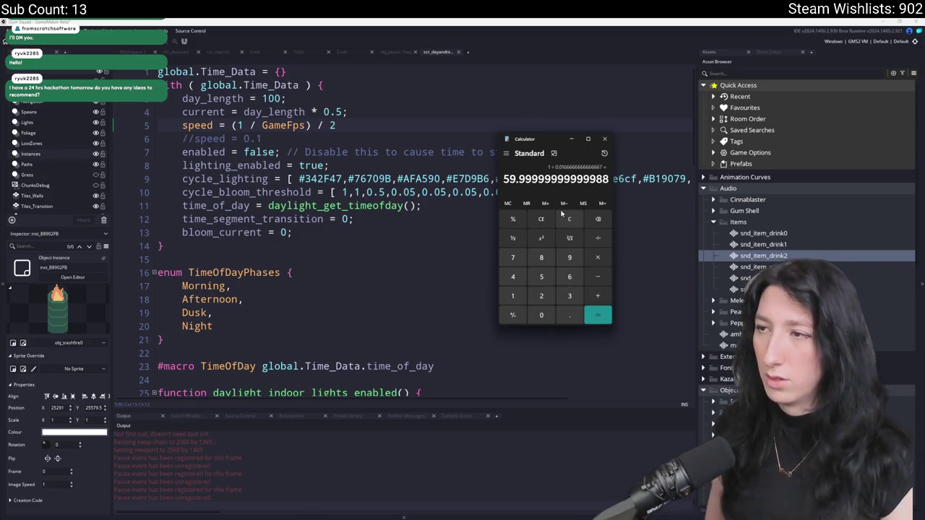
Close Calculator and set line 5's divisor to 5, giving (1 / GameFps) / 5.
{"action": "left_click", "coordinate": [562, 214]}
{"action": "left_click", "coordinate": [605, 139]}
{"action": "key", "text": "BackSpace"}
{"action": "type", "text": "4"}
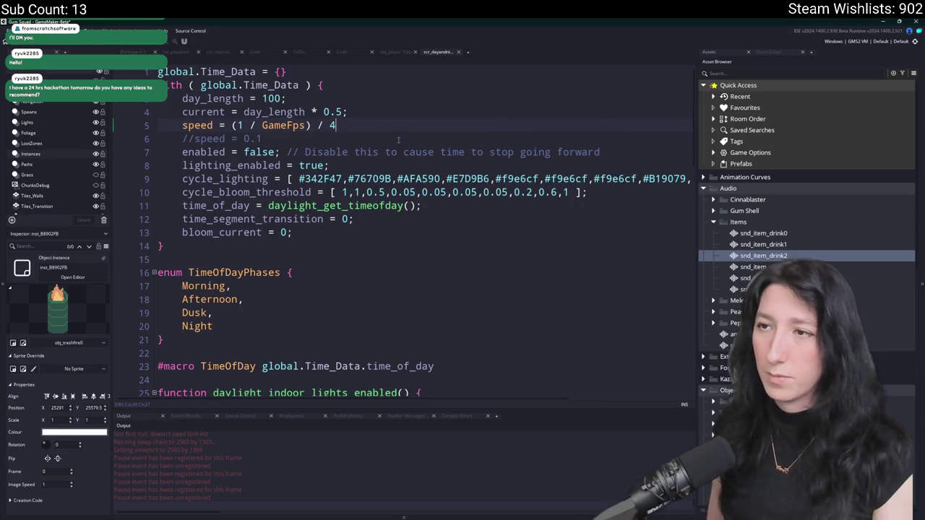
{"action": "key", "text": "BackSpace"}
{"action": "type", "text": "5"}
{"action": "key", "text": "XF86Calculator"}
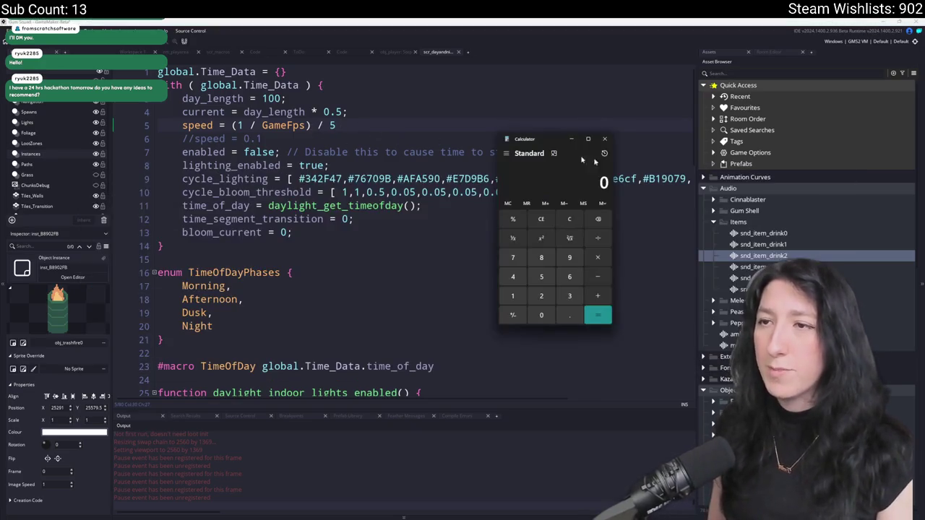
{"action": "left_click", "coordinate": [605, 139]}
Add the comment '// Diving number is the minutes it takes per day' and close scr_dayandnight.
{"action": "type", "text": "// Ddivin"}
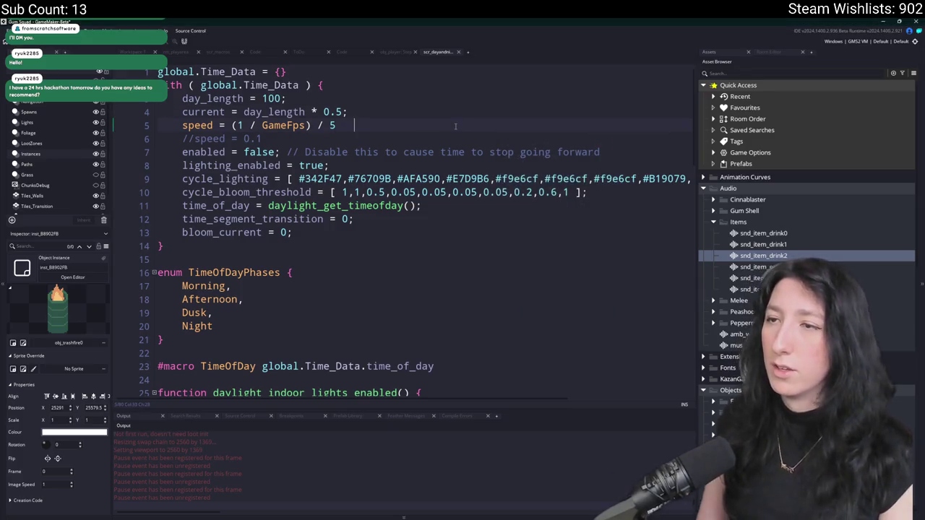
{"action": "key", "text": "BackSpace"}
{"action": "key", "text": "BackSpace"}
{"action": "key", "text": "BackSpace"}
{"action": "type", "text": "iving number is the minut"}
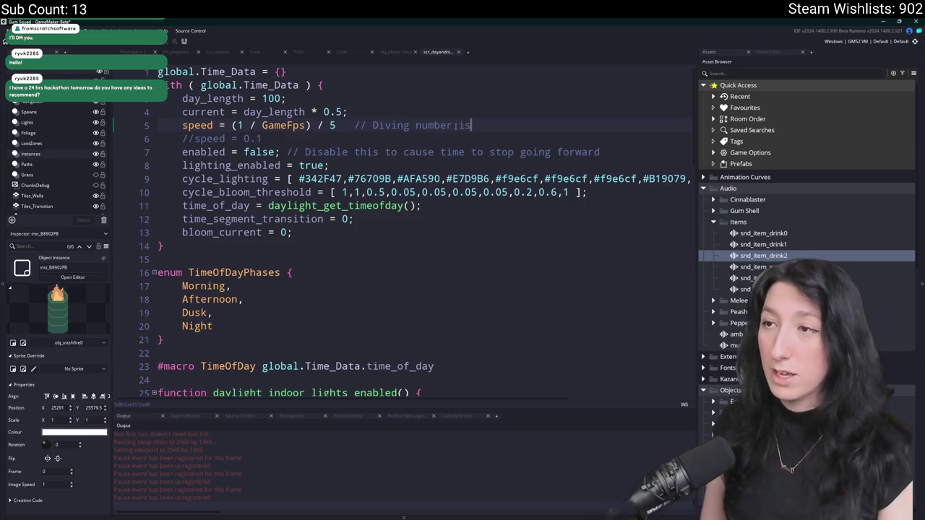
{"action": "type", "text": "es it takes per day"}
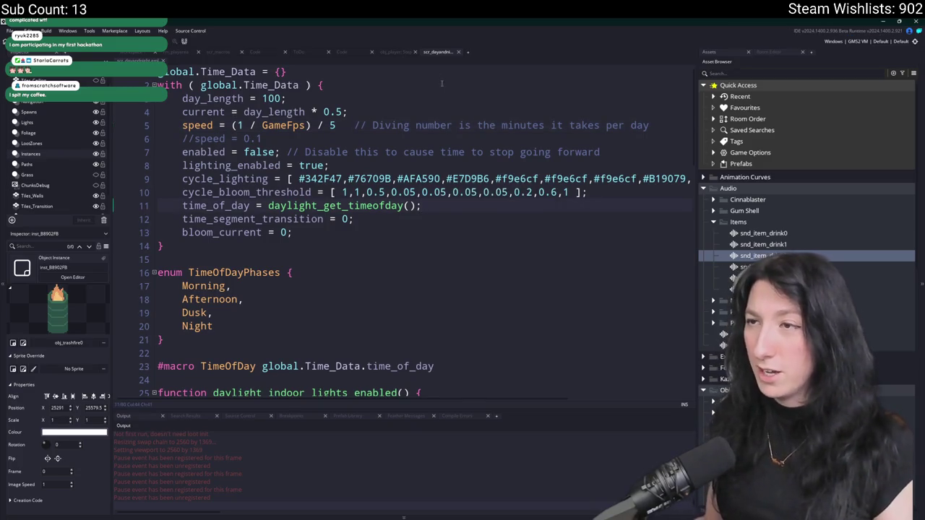
{"action": "middle_click", "coordinate": [439, 50]}
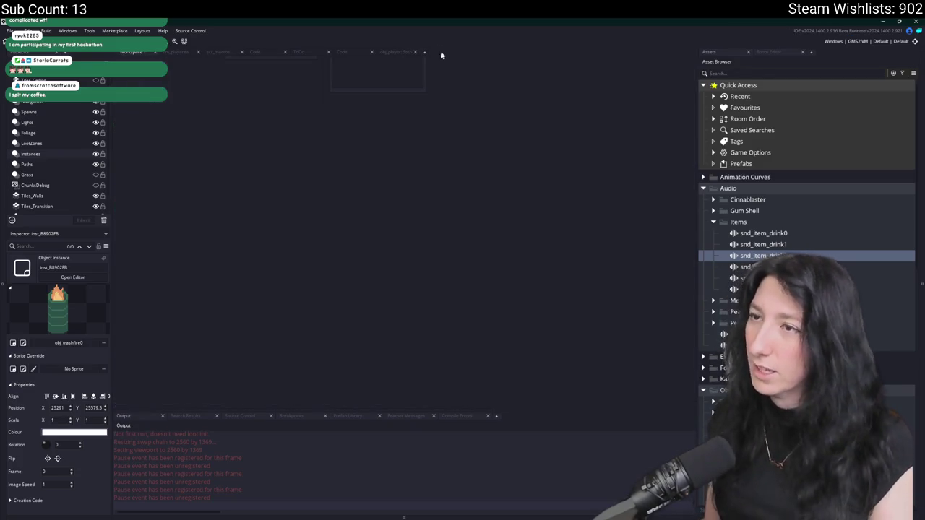
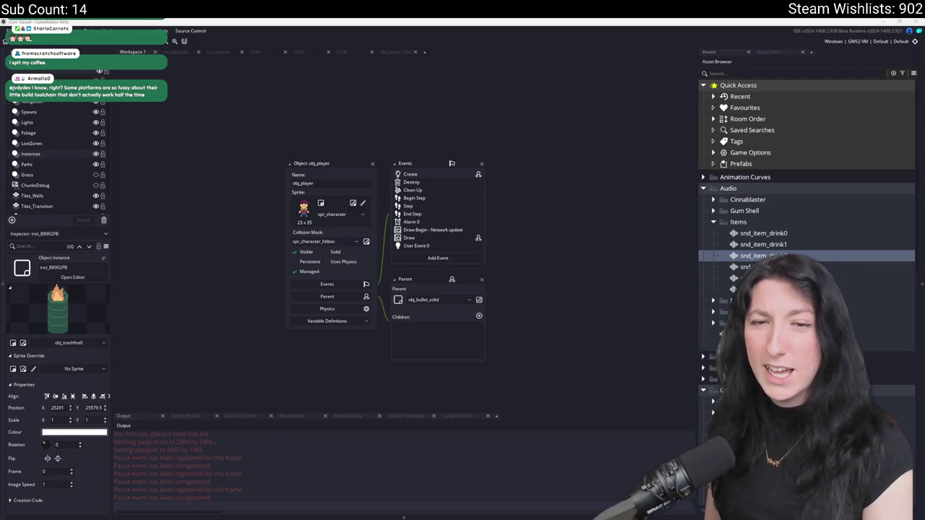
Copy the Twitch channel's raccoon avatar image from the browser.
{"action": "key", "text": "alt+Tab"}
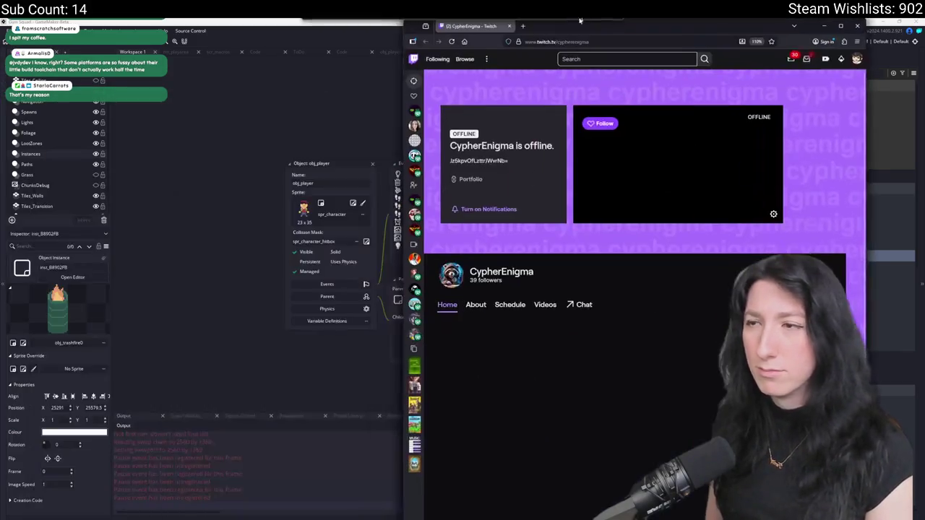
{"action": "mouse_move", "coordinate": [414, 156]}
{"action": "double_click", "coordinate": [543, 33]}
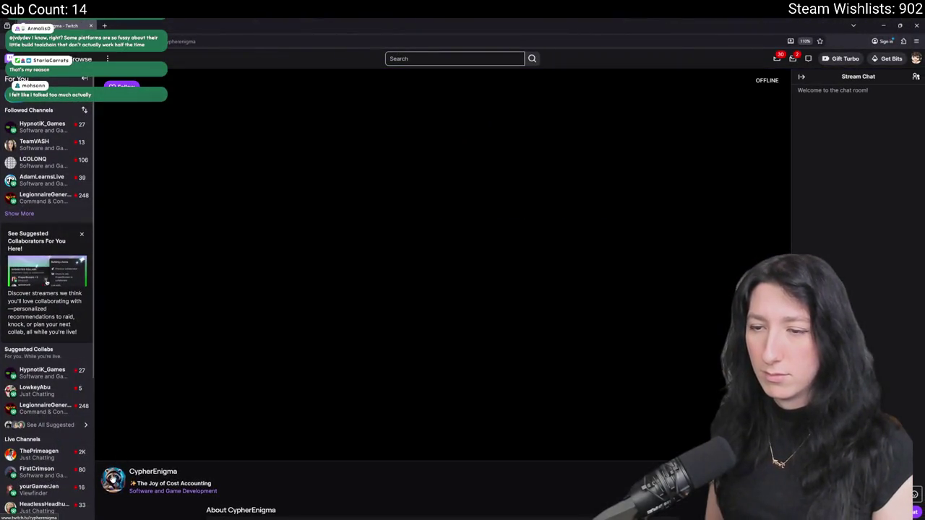
{"action": "right_click", "coordinate": [112, 479]}
{"action": "left_click", "coordinate": [137, 392]}
{"action": "key", "text": "alt+Tab"}
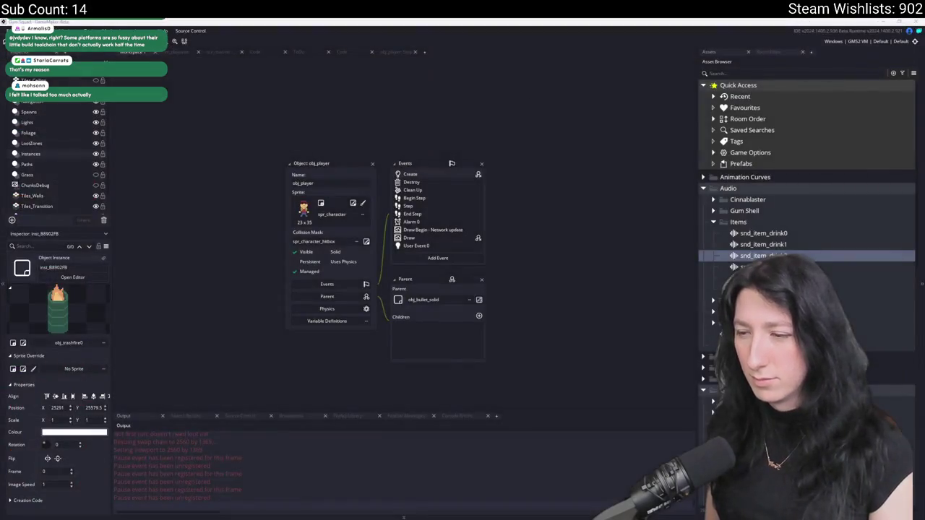
Paste the raccoon avatar into a new 70×70 Aseprite sprite and zoom in to inspect it.
{"action": "key", "text": "super"}
{"action": "key", "text": "ctrl+n"}
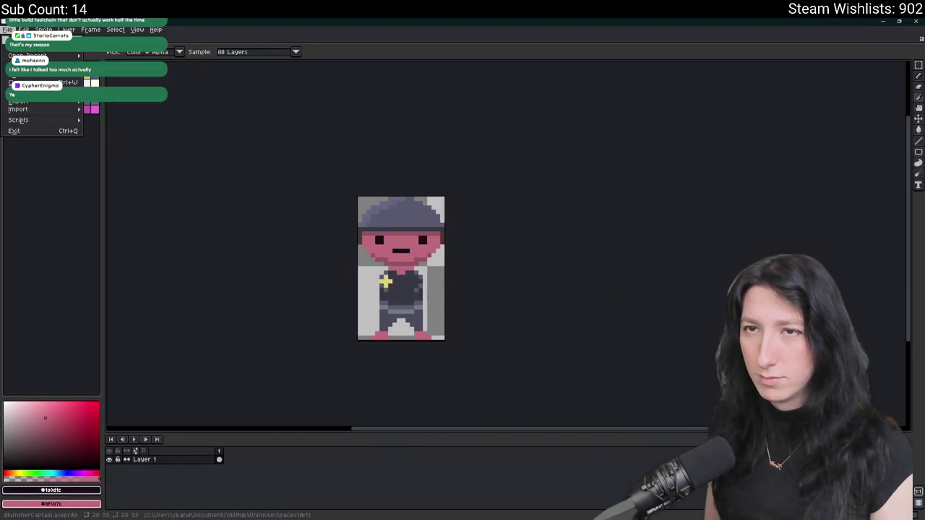
{"action": "key", "text": "Return"}
{"action": "key", "text": "ctrl+v"}
{"action": "scroll", "coordinate": [505, 242], "scroll_direction": "up", "scroll_amount": 4}
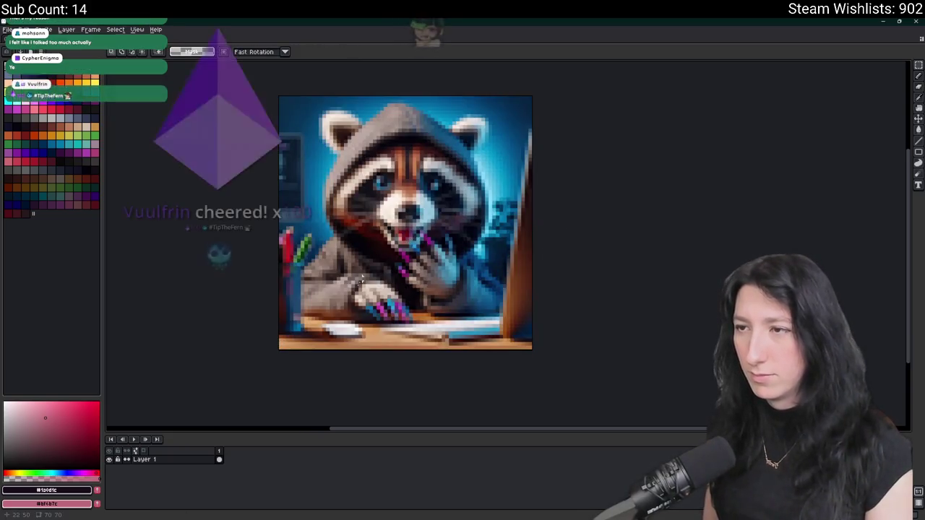
{"action": "scroll", "coordinate": [330, 335], "scroll_direction": "up", "scroll_amount": 1}
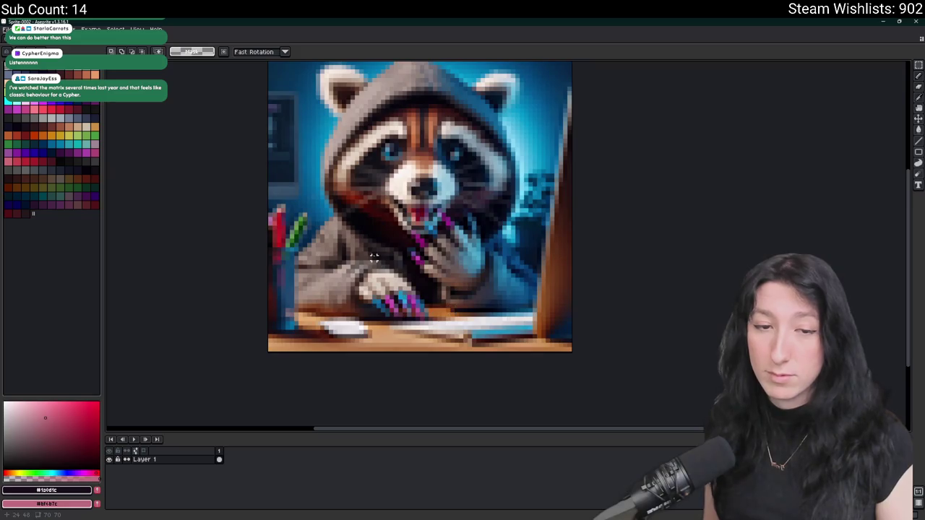
{"action": "scroll", "coordinate": [374, 256], "scroll_direction": "down", "scroll_amount": 1}
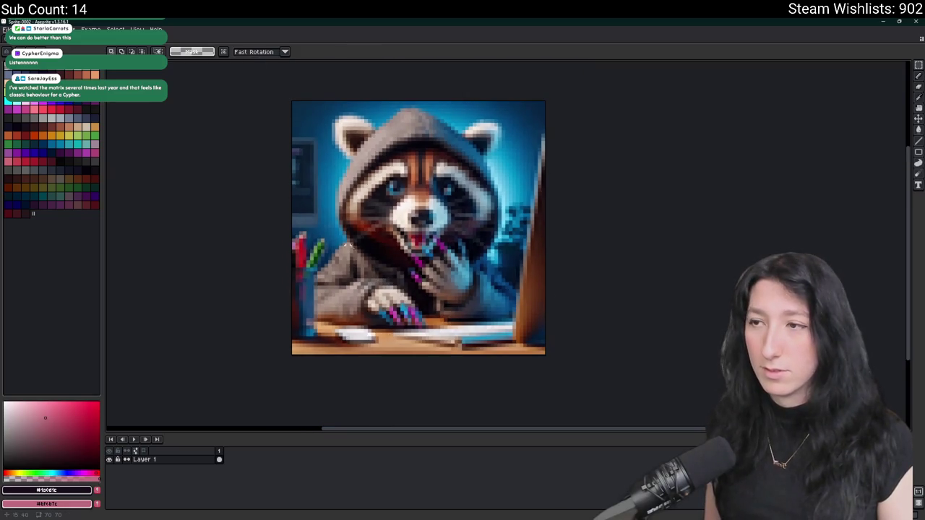
{"action": "scroll", "coordinate": [380, 264], "scroll_direction": "up", "scroll_amount": 4}
{"action": "scroll", "coordinate": [421, 344], "scroll_direction": "down", "scroll_amount": 7}
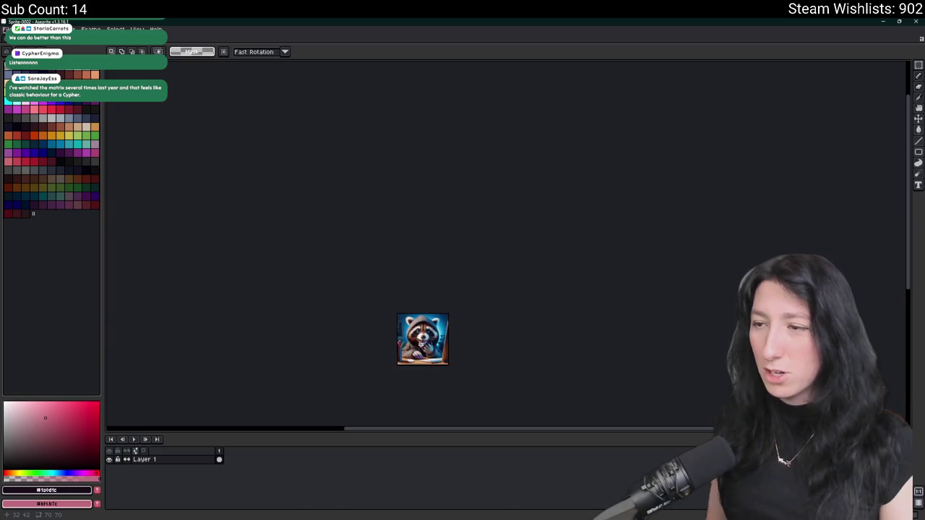
{"action": "scroll", "coordinate": [417, 352], "scroll_direction": "up", "scroll_amount": 2}
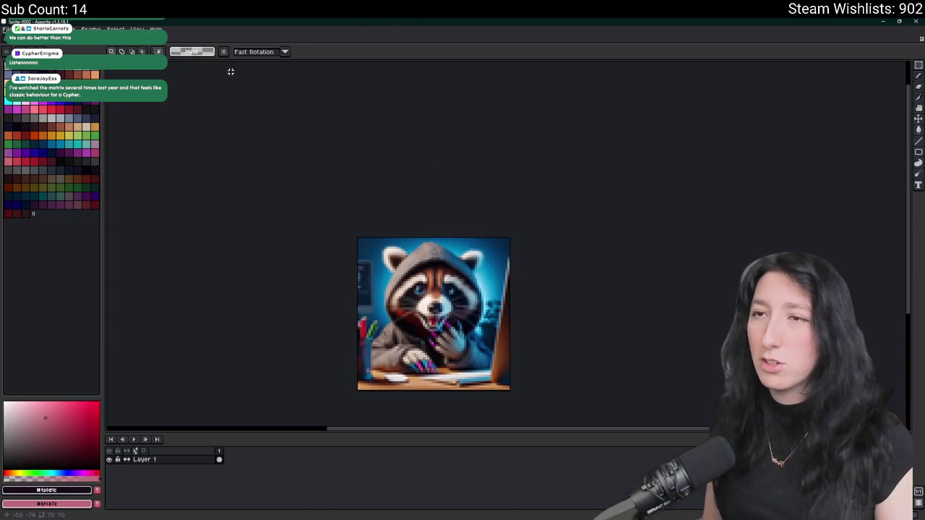
Close the scratch raccoon sprite without saving it.
{"action": "left_click", "coordinate": [100, 46]}
{"action": "left_click", "coordinate": [462, 289]}
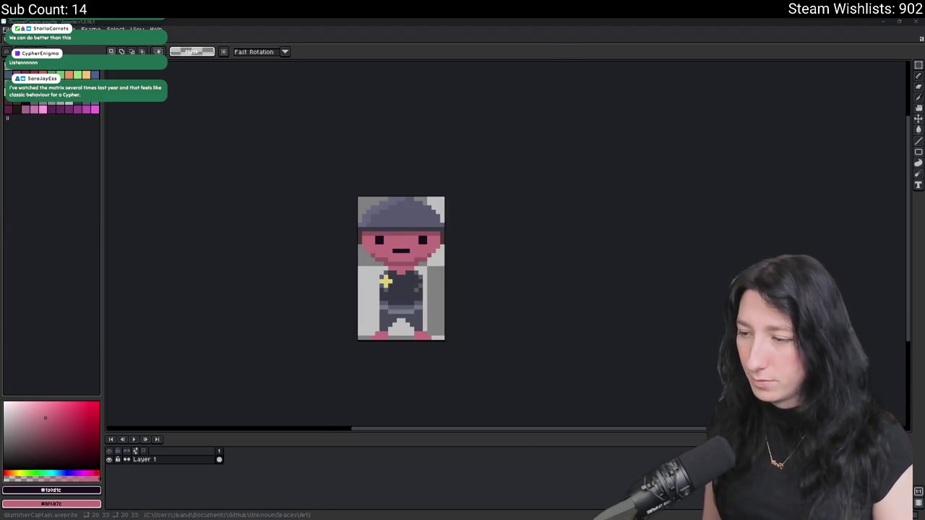
{"action": "key", "text": "alt+Tab"}
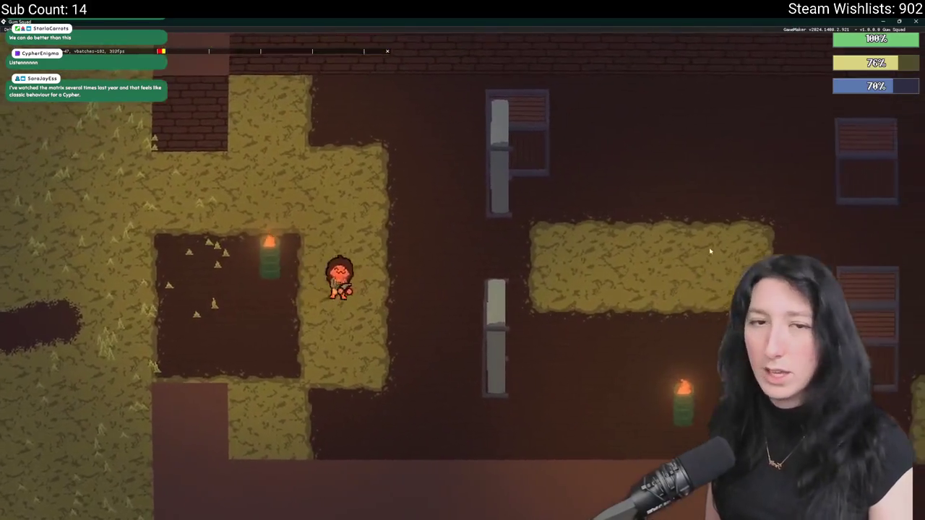
Walk the player right, down and around the crate in the level.
{"action": "key", "text": "d"}
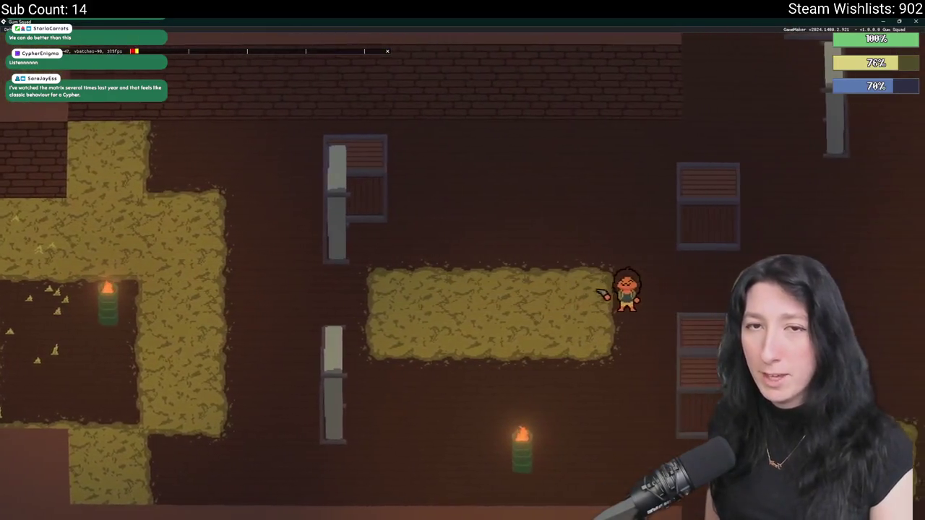
{"action": "scroll", "coordinate": [584, 258], "scroll_direction": "down", "scroll_amount": 5}
{"action": "scroll", "coordinate": [514, 234], "scroll_direction": "up", "scroll_amount": 3}
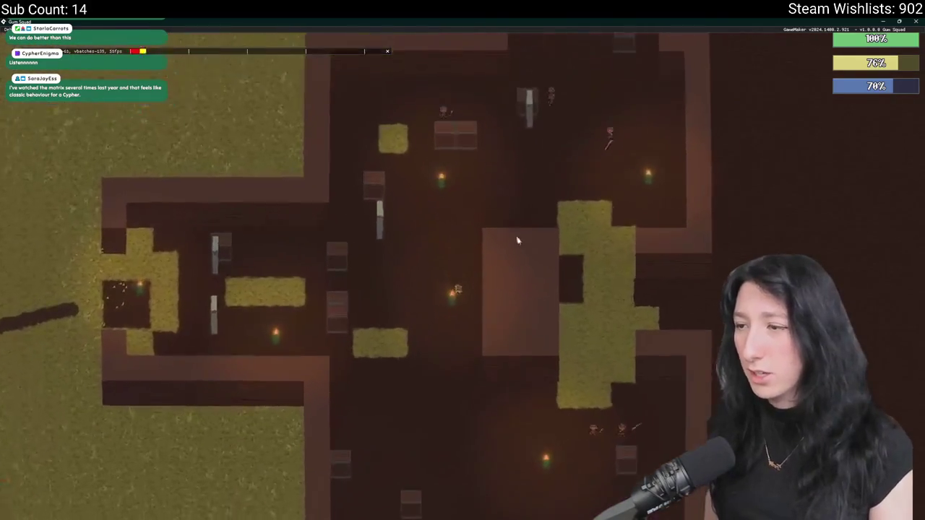
{"action": "scroll", "coordinate": [514, 233], "scroll_direction": "up", "scroll_amount": 3}
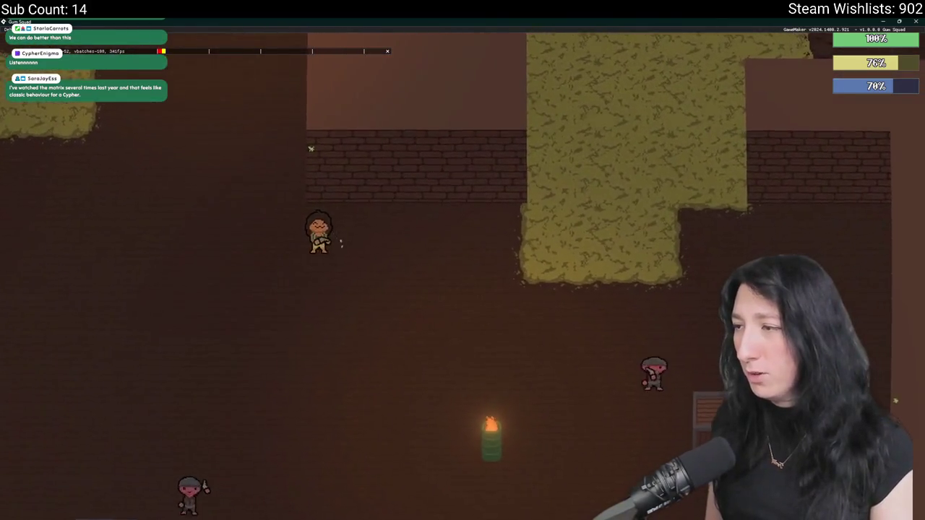
{"action": "key", "text": "d"}
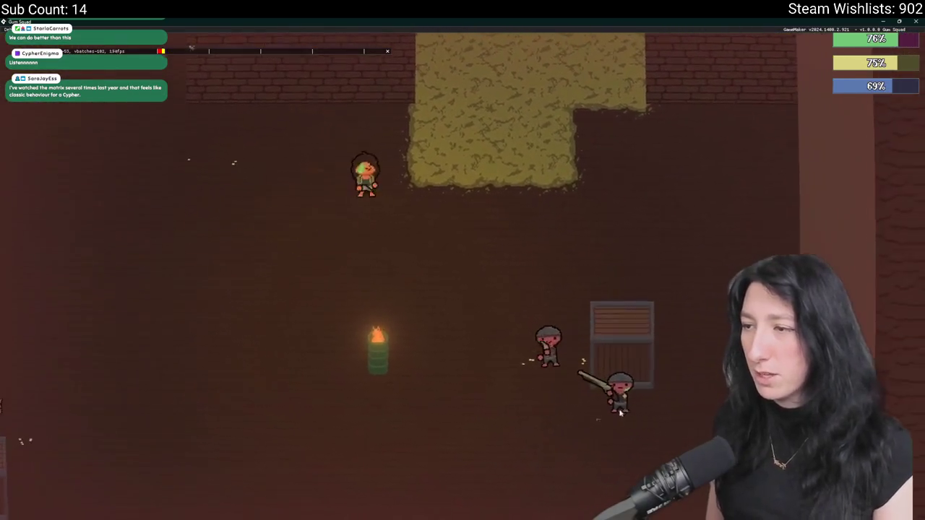
{"action": "key", "text": "d"}
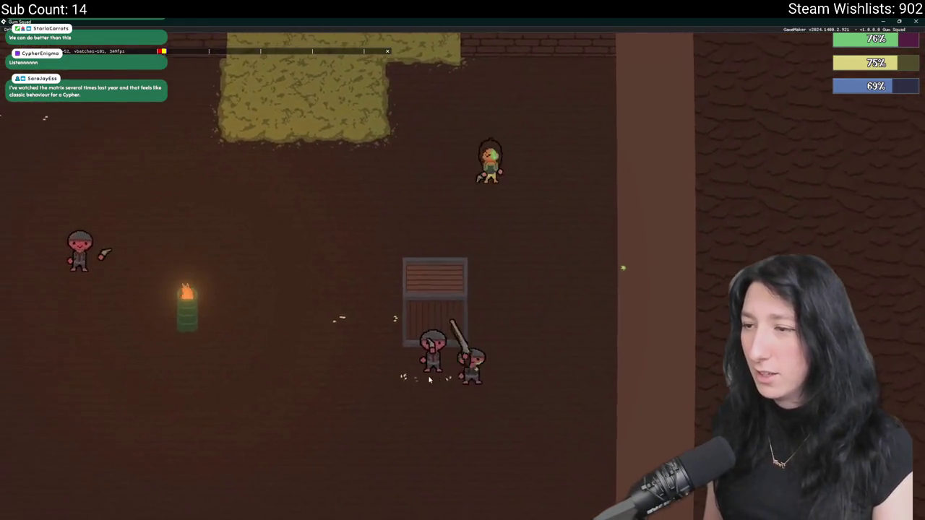
{"action": "key", "text": "s"}
{"action": "key", "text": "a"}
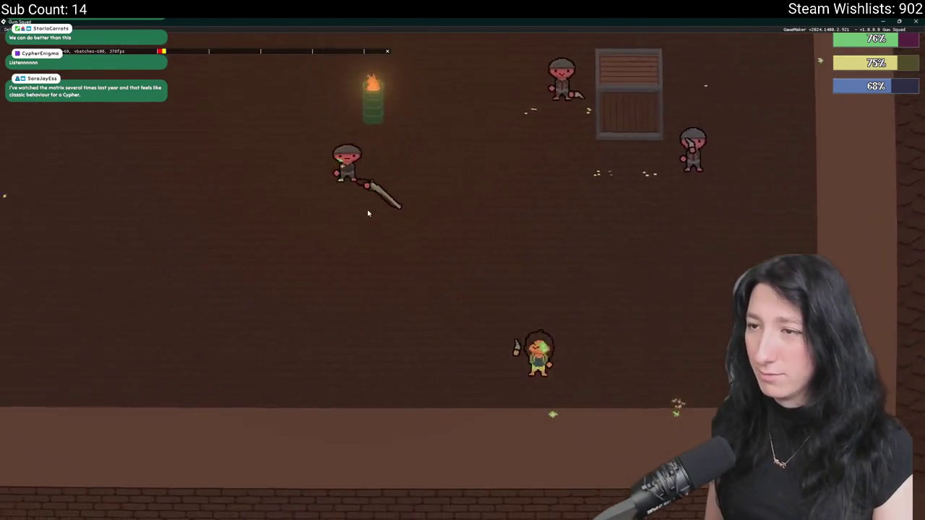
{"action": "key", "text": "a"}
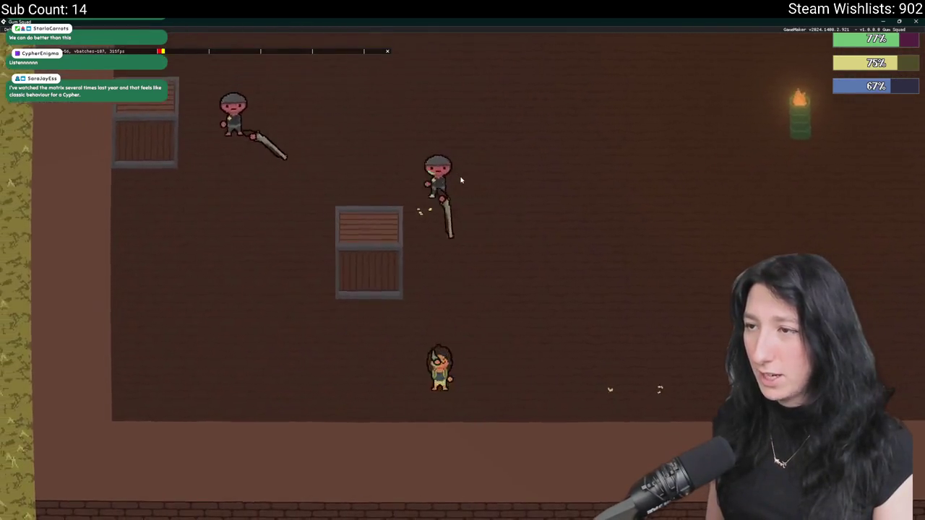
{"action": "key", "text": "w"}
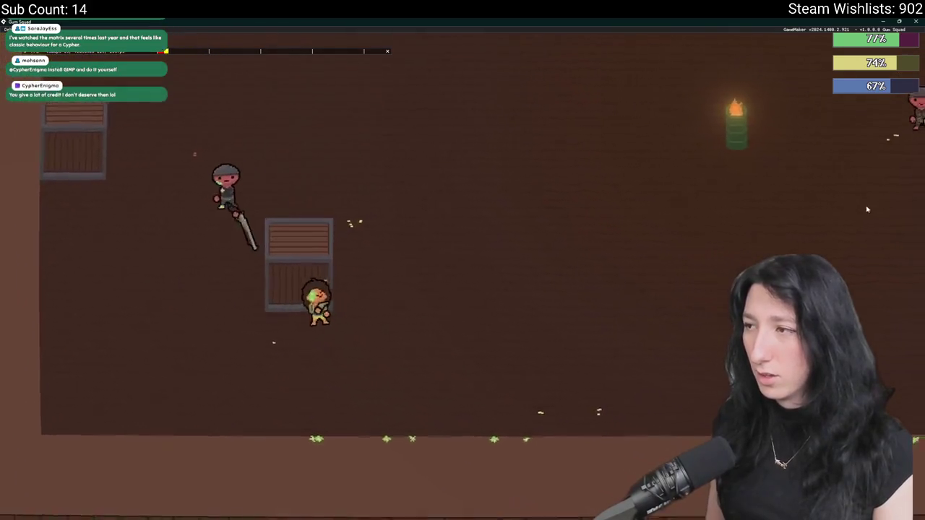
{"action": "key", "text": "a"}
{"action": "key", "text": "d"}
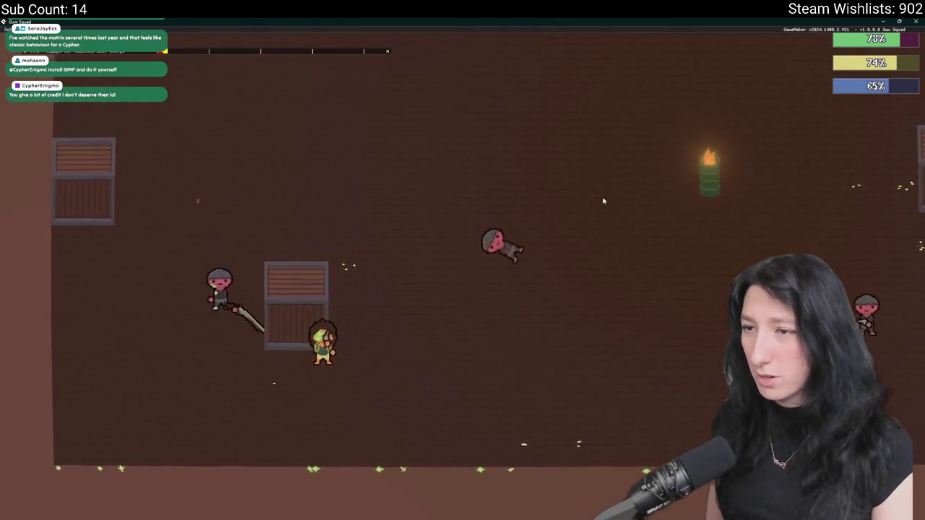
{"action": "key", "text": "a"}
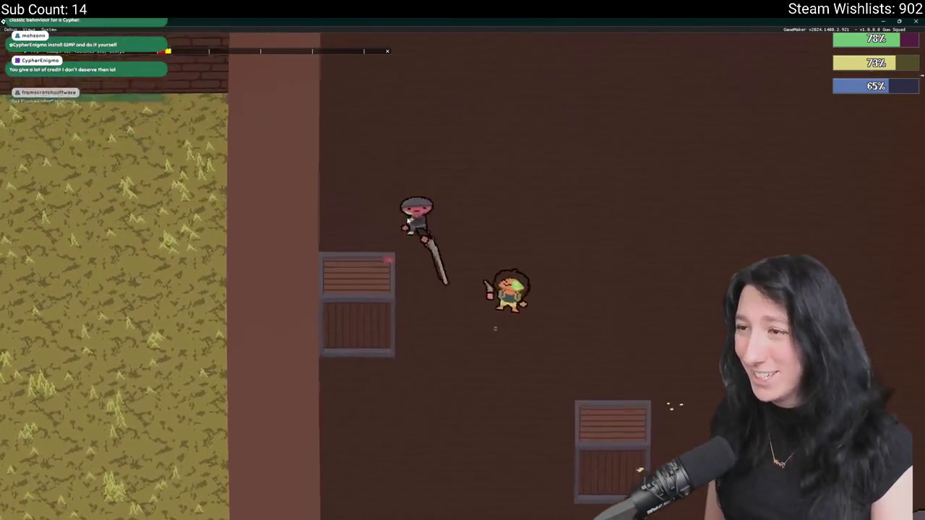
{"action": "key", "text": "d"}
{"action": "key", "text": "a"}
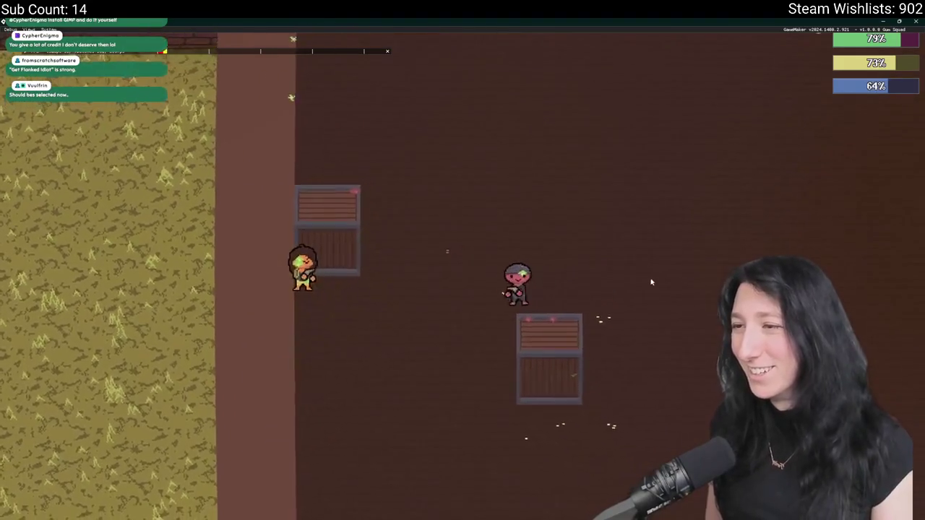
{"action": "key", "text": "d"}
Move beside the storage and bring up the player's inventory panel.
{"action": "key", "text": "Tab"}
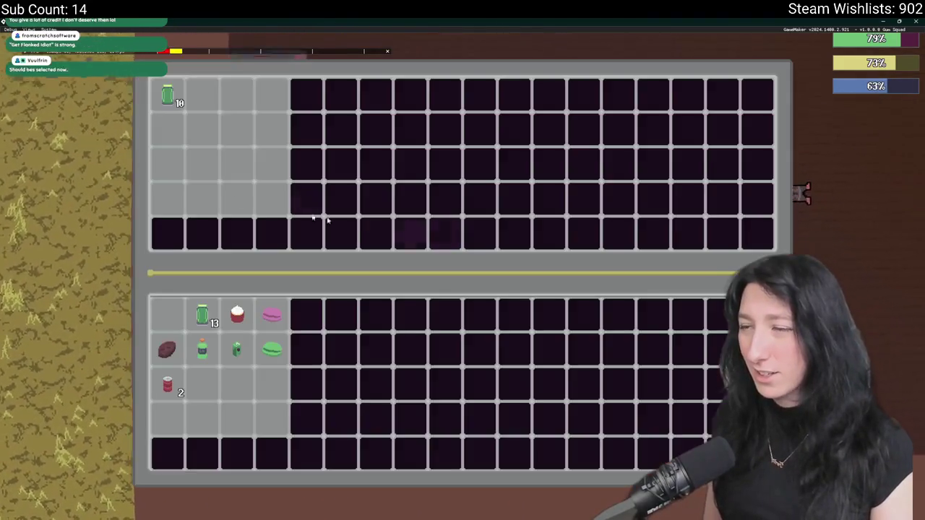
{"action": "key", "text": "Tab"}
{"action": "key", "text": "d"}
{"action": "key", "text": "w"}
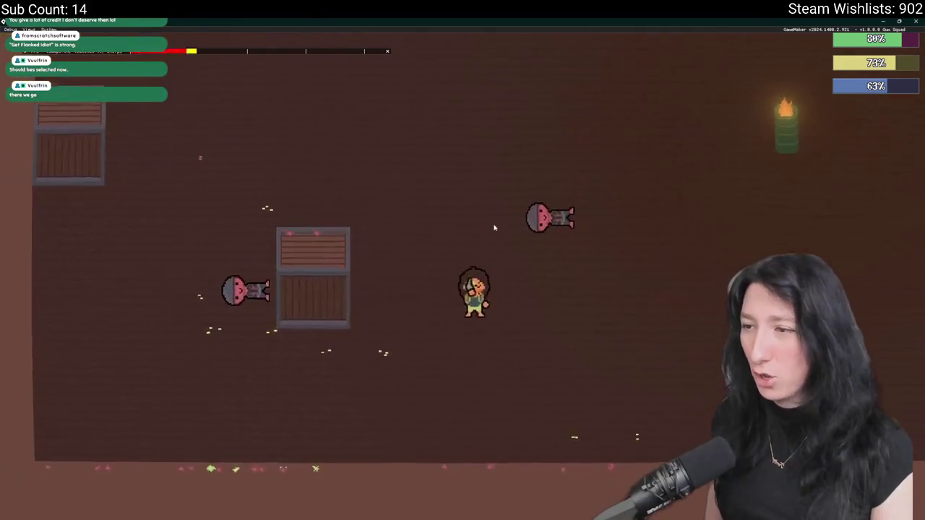
{"action": "key", "text": "Tab"}
{"action": "key", "text": "Tab"}
{"action": "key", "text": "w"}
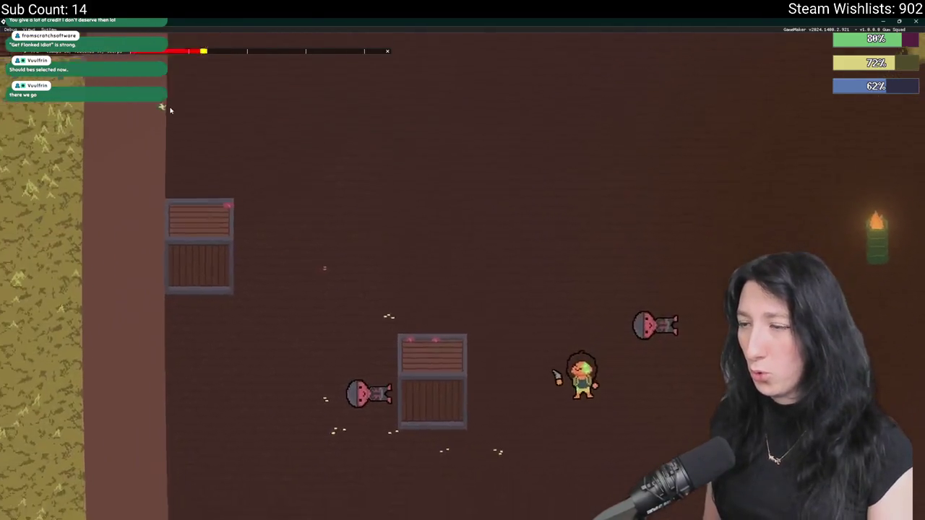
{"action": "key", "text": "a"}
{"action": "key", "text": "s"}
{"action": "key", "text": "Tab"}
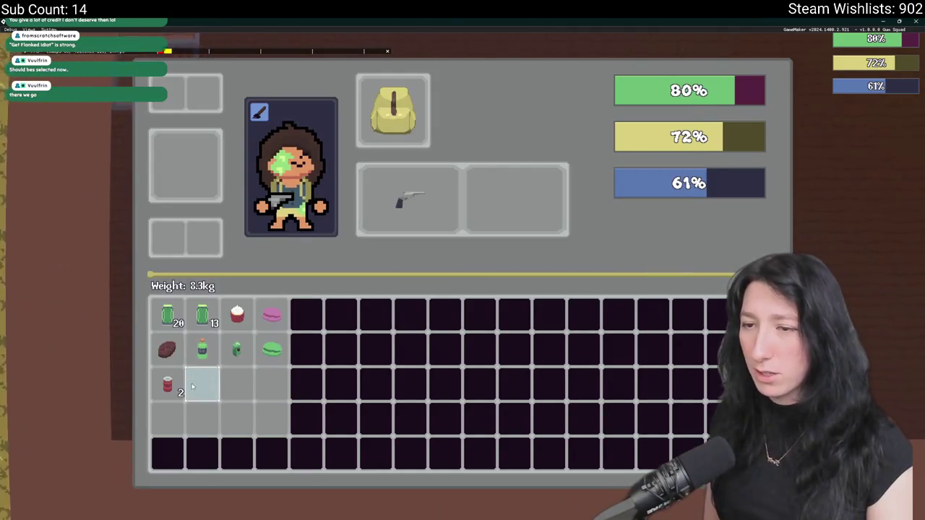
Consume the Fizzy Drink, green macaron, pink item, cupcake and Sports Drink to refill the bars.
{"action": "left_click", "coordinate": [166, 384]}
{"action": "left_click", "coordinate": [166, 385]}
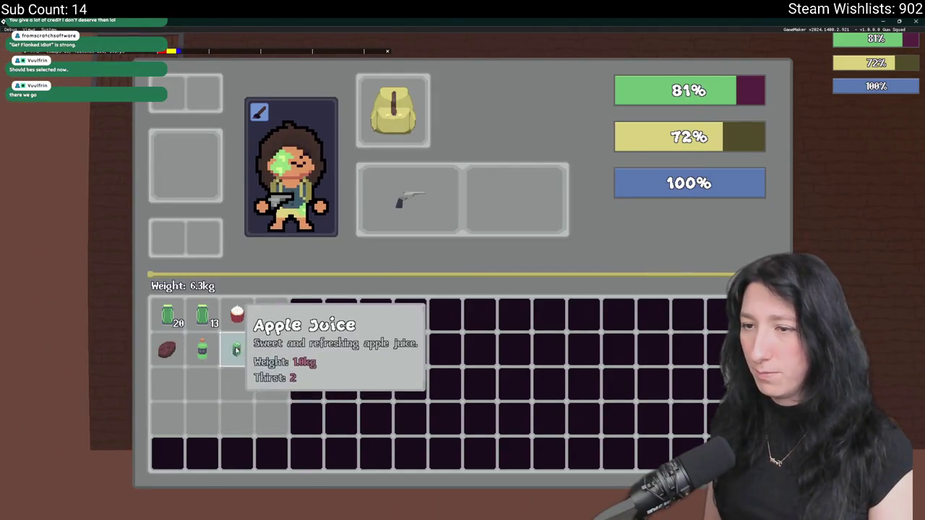
{"action": "left_click", "coordinate": [273, 348]}
{"action": "left_click", "coordinate": [280, 324]}
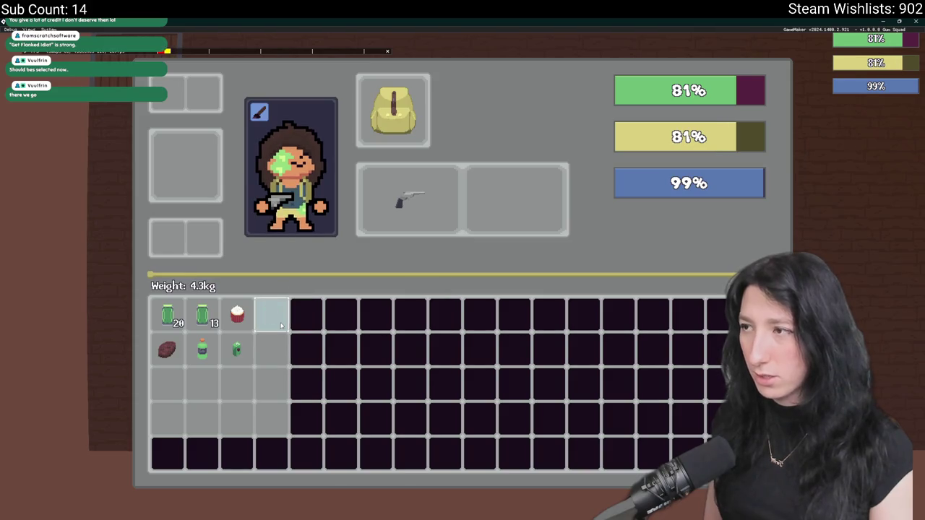
{"action": "left_click", "coordinate": [232, 318]}
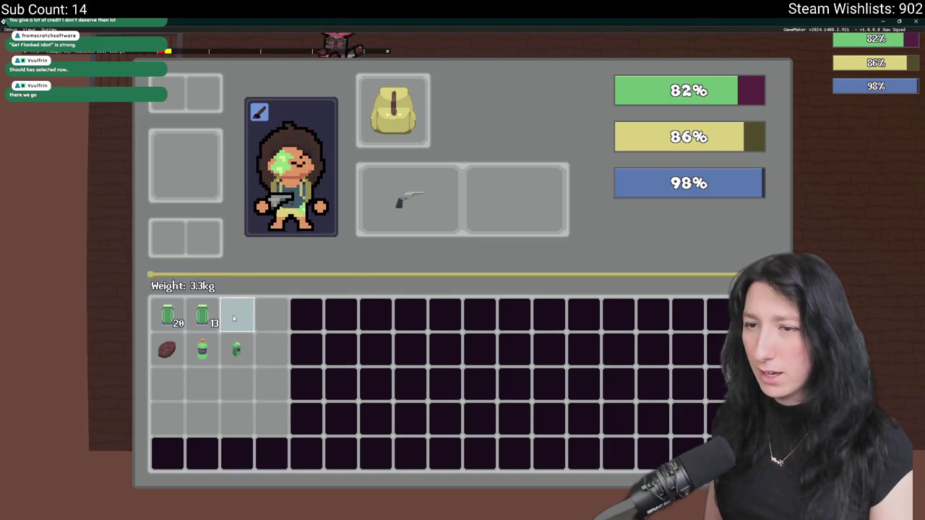
{"action": "left_click", "coordinate": [203, 350]}
{"action": "key", "text": "Tab"}
Walk around the level once more and return to the enemy sprite in Aseprite.
{"action": "key", "text": "a"}
{"action": "left_click", "coordinate": [506, 187]}
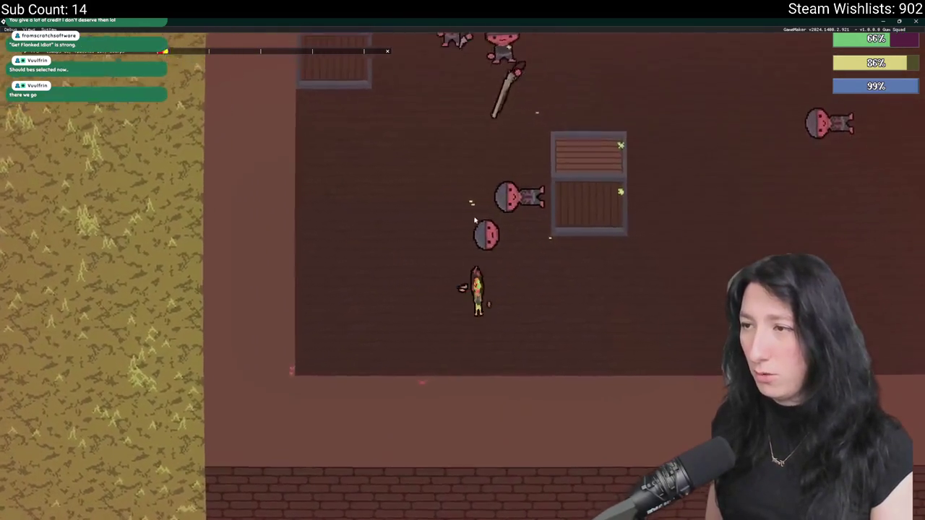
{"action": "key", "text": "w"}
{"action": "key", "text": "a"}
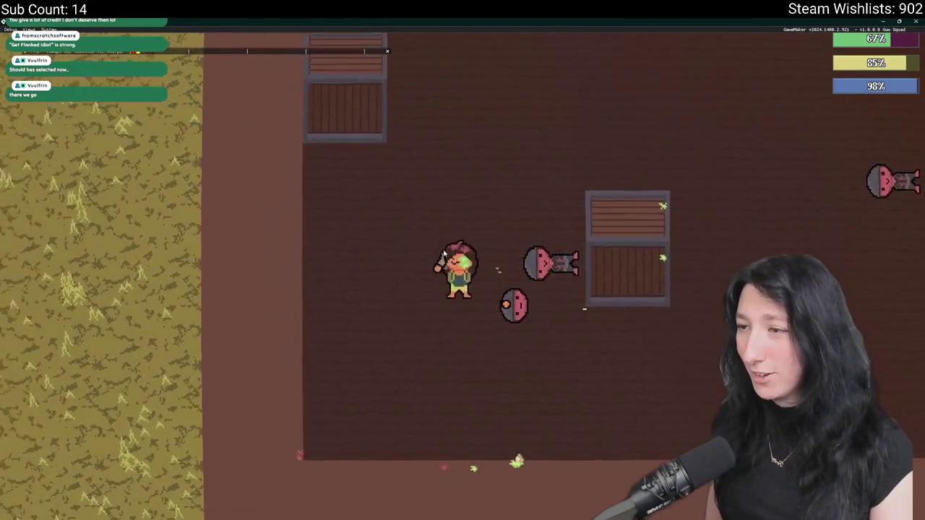
{"action": "key", "text": "Tab"}
{"action": "key", "text": "Tab"}
{"action": "key", "text": "Tab"}
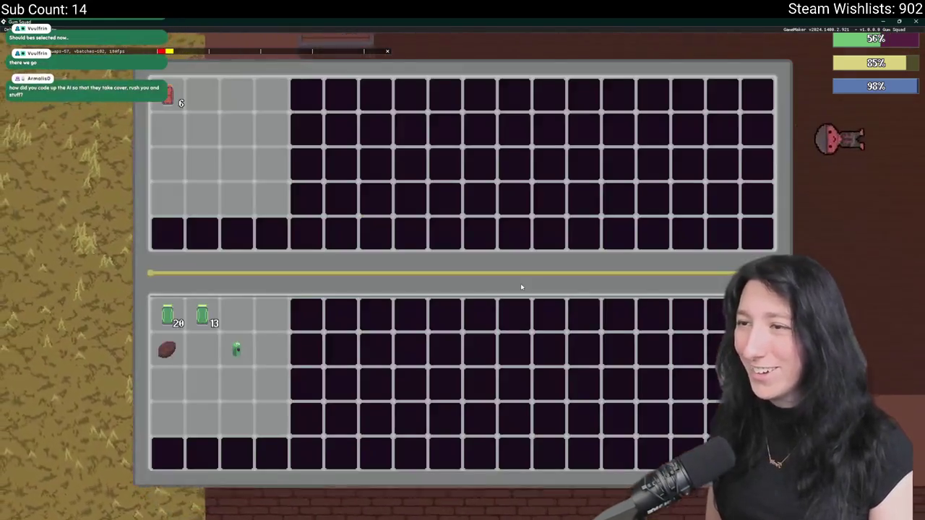
{"action": "key", "text": "Tab"}
{"action": "key", "text": "d"}
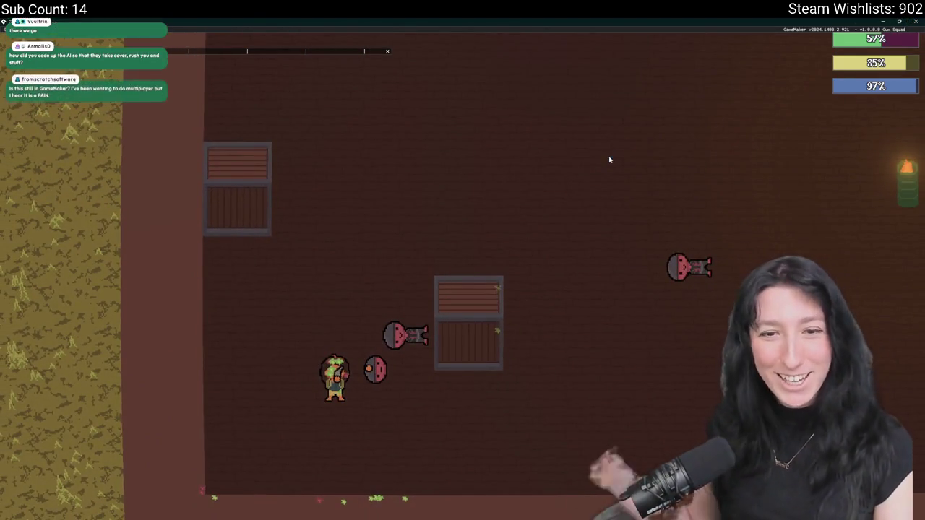
{"action": "key", "text": "alt+Tab"}
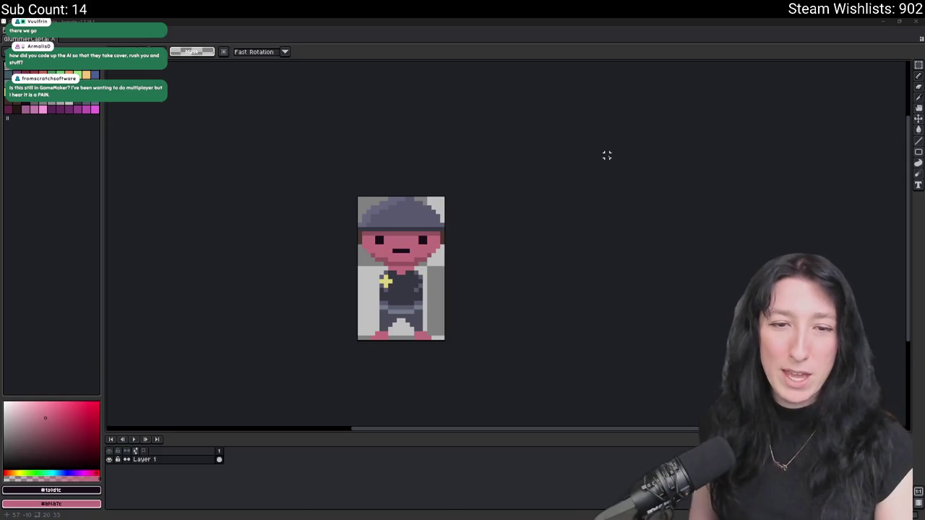
Return to GameMaker and collapse the open obj_player editor windows.
{"action": "key", "text": "alt+Tab"}
{"action": "key", "text": "alt+Tab"}
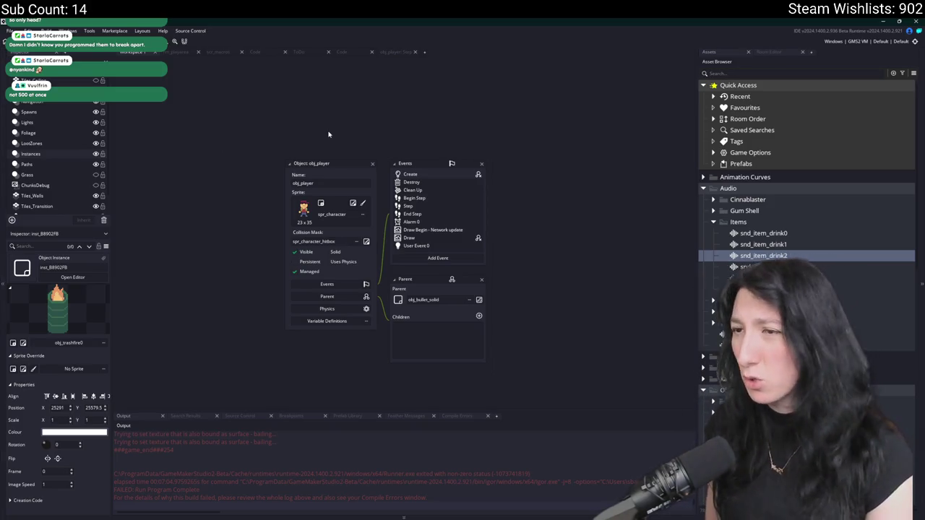
{"action": "double_click", "coordinate": [372, 164]}
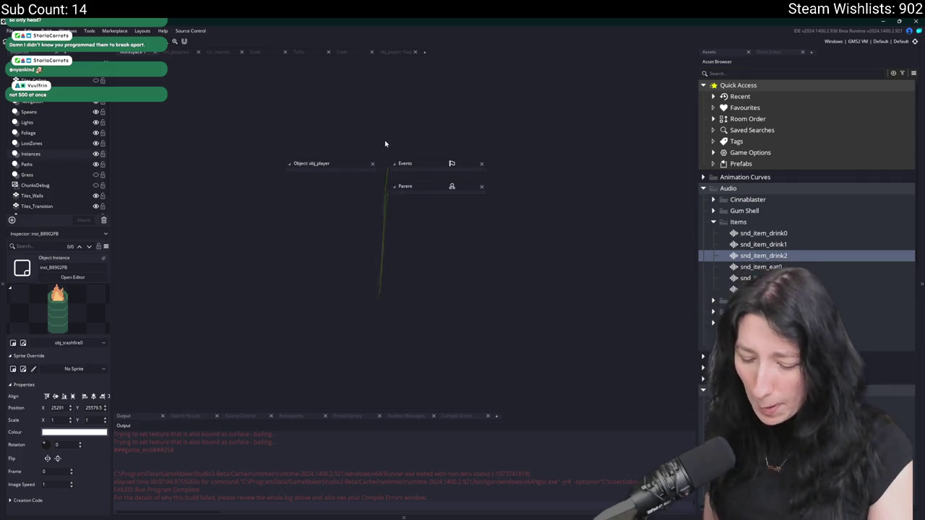
Open obj_enemy_glummer_captain via asset search 'glummer_cap' and show its Create event code.
{"action": "key", "text": "ctrl+t"}
{"action": "type", "text": "glumme"}
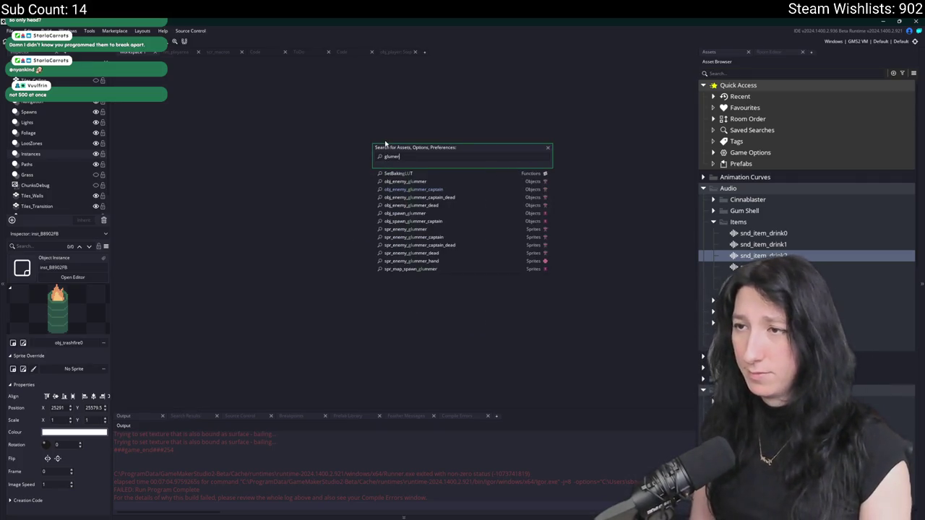
{"action": "type", "text": "r_cap"}
{"action": "key", "text": "Return"}
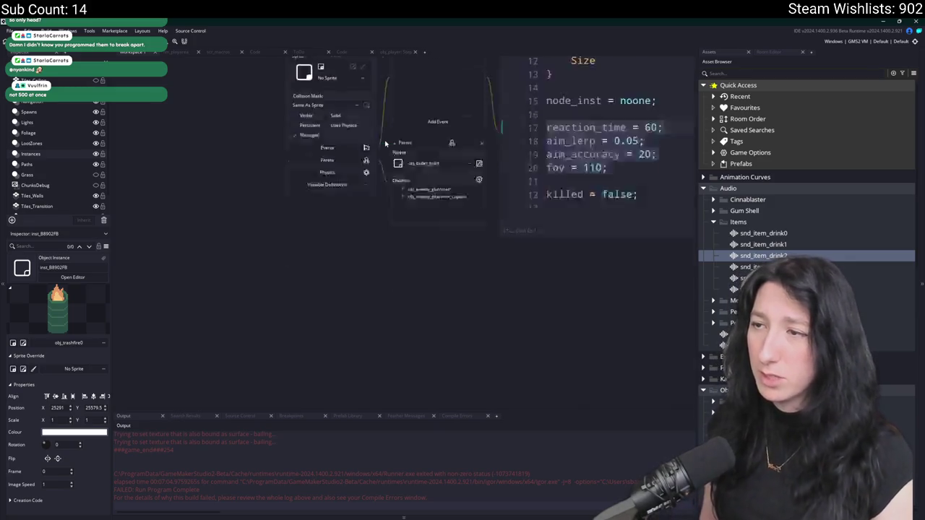
{"action": "key", "text": "ctrl+t"}
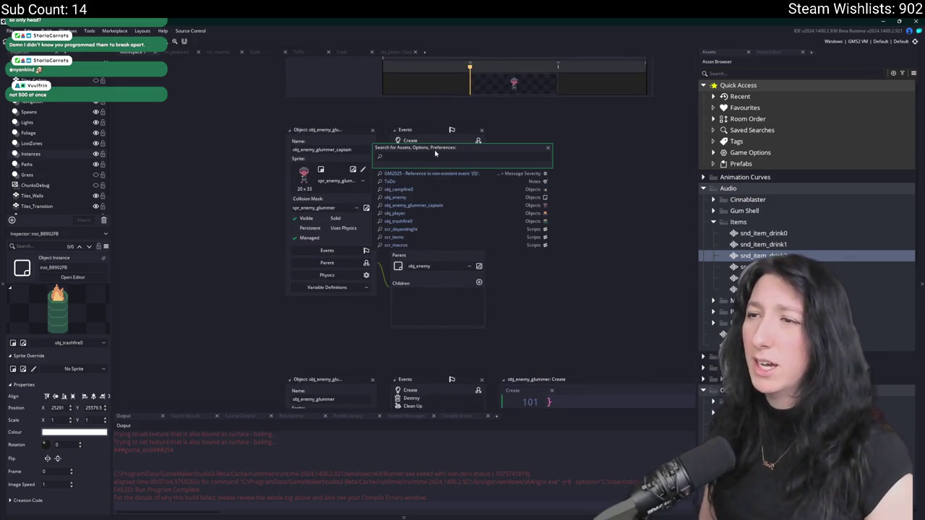
{"action": "key", "text": "Escape"}
{"action": "double_click", "coordinate": [426, 143]}
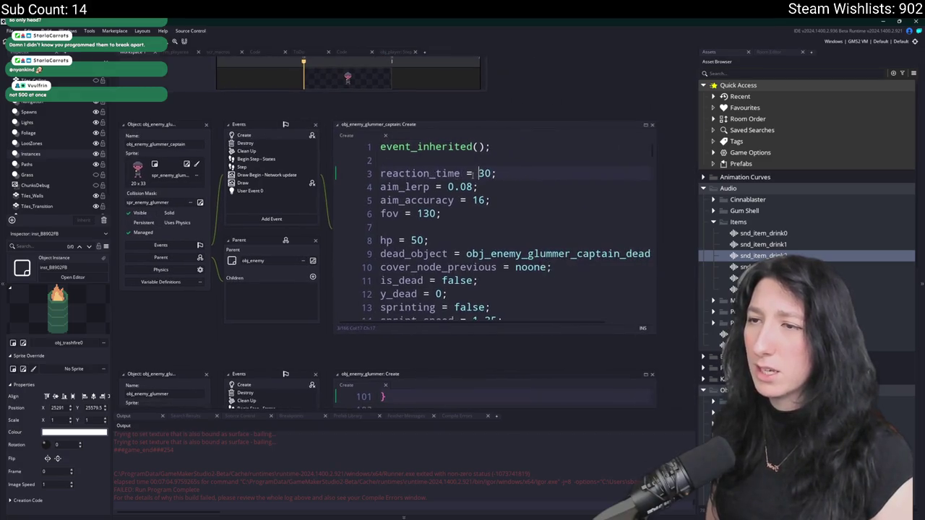
Search the Create code and the whole project for spr_enemy references, finding none.
{"action": "key", "text": "ctrl+f"}
{"action": "type", "text": "spr_enemy"}
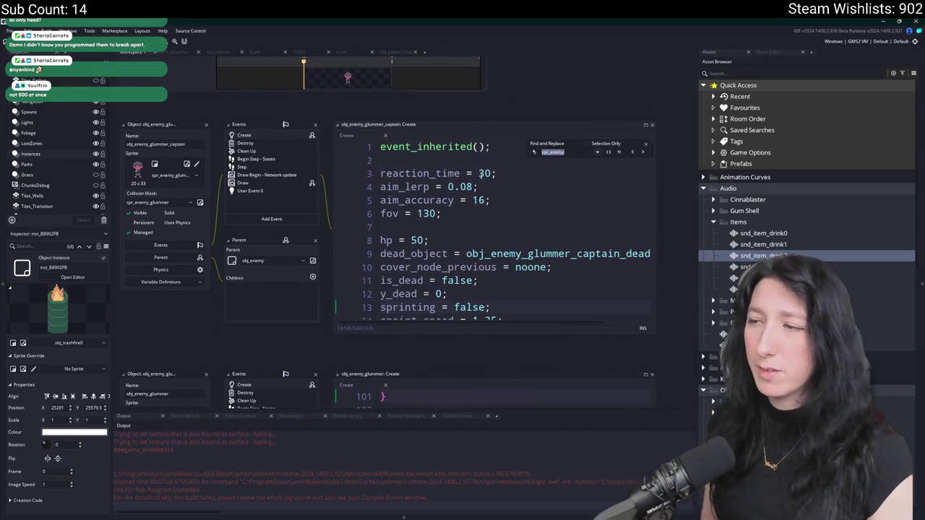
{"action": "key", "text": "ctrl+shift+f"}
{"action": "key", "text": "Return"}
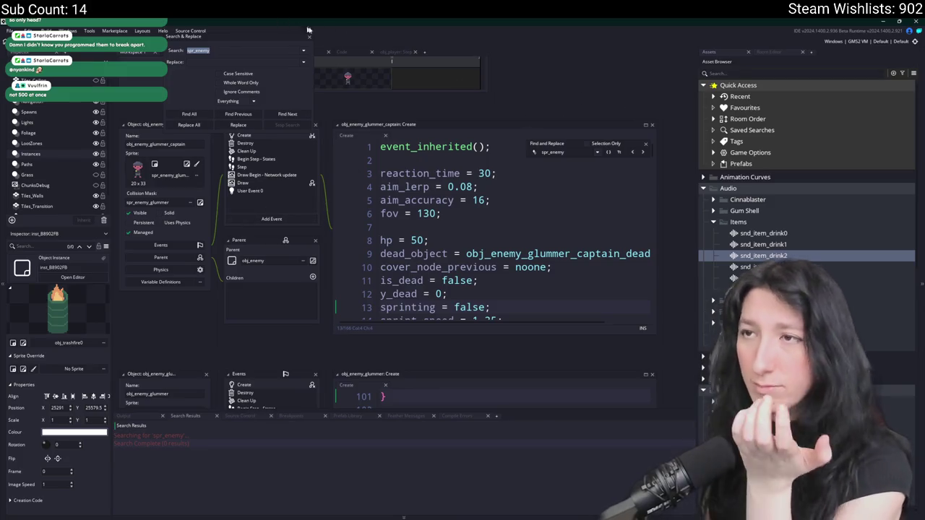
{"action": "key", "text": "Escape"}
{"action": "left_click", "coordinate": [645, 144]}
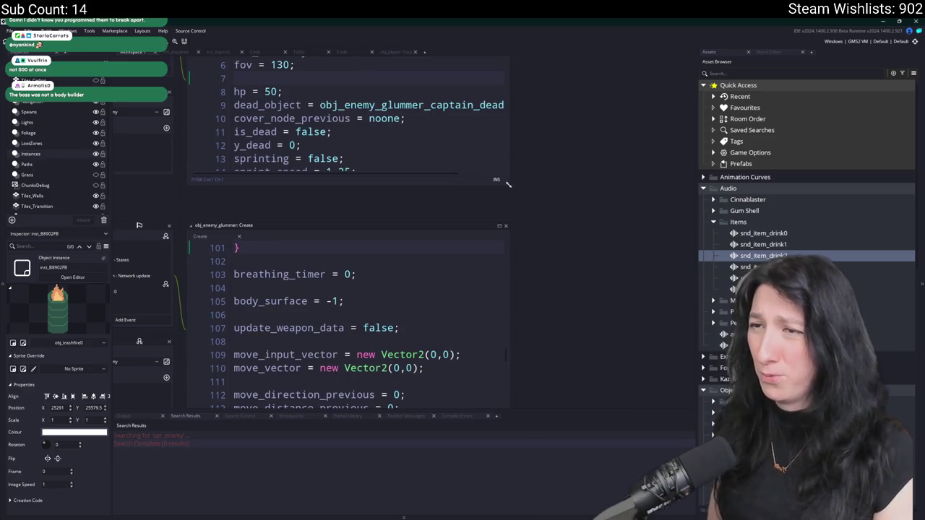
Scroll through the Create code, checking the dead-body creation and body surface lines.
{"action": "left_click_drag", "start_coordinate": [507, 184], "coordinate": [633, 317]}
{"action": "scroll", "coordinate": [420, 267], "scroll_direction": "down", "scroll_amount": 10}
{"action": "scroll", "coordinate": [420, 266], "scroll_direction": "up", "scroll_amount": 2}
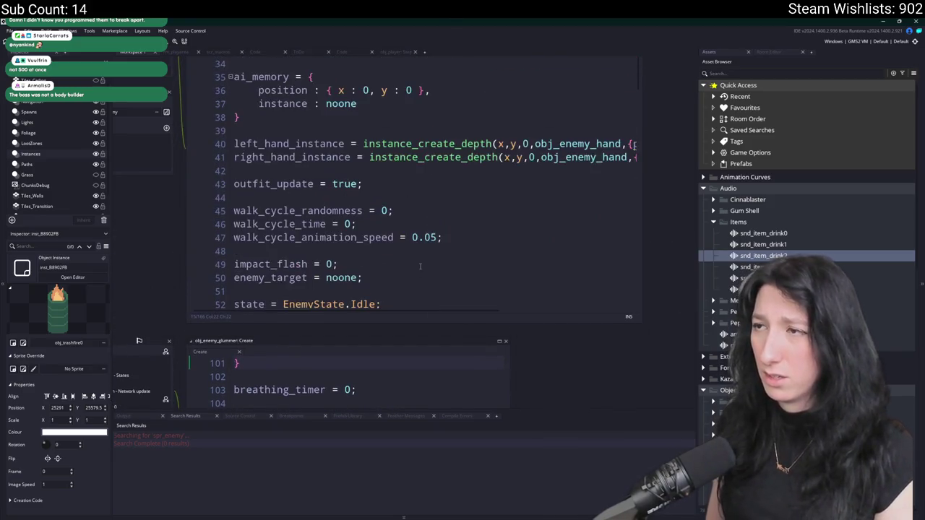
{"action": "scroll", "coordinate": [593, 162], "scroll_direction": "down", "scroll_amount": 8}
{"action": "scroll", "coordinate": [596, 188], "scroll_direction": "up", "scroll_amount": 1}
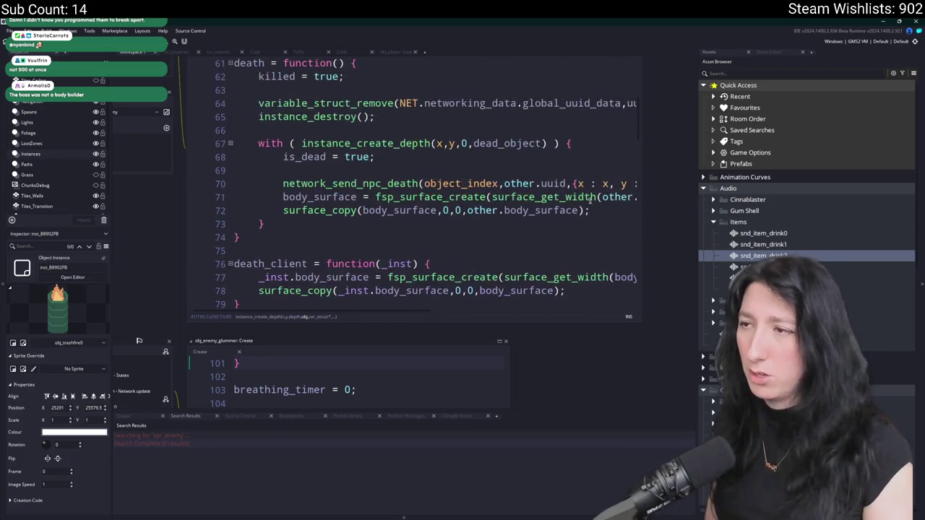
{"action": "left_click", "coordinate": [598, 196]}
{"action": "key", "text": "End"}
{"action": "left_click", "coordinate": [404, 143]}
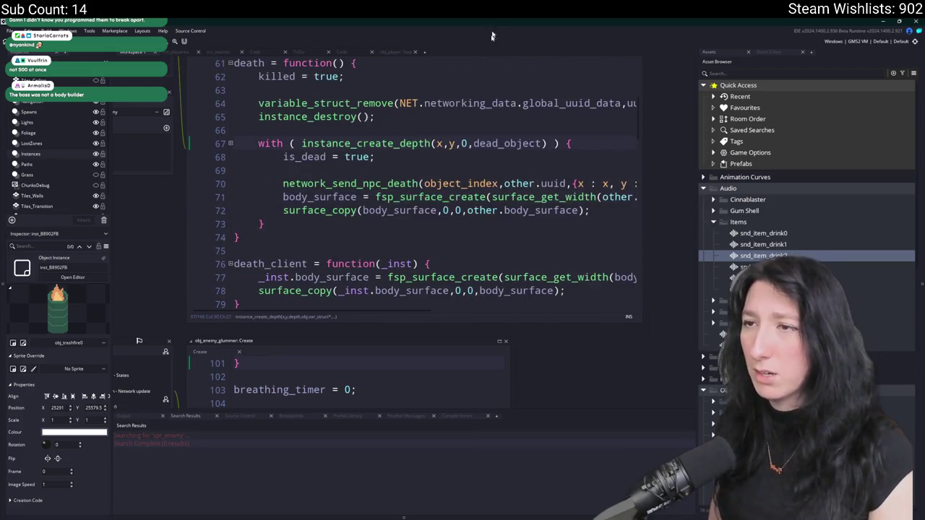
{"action": "scroll", "coordinate": [456, 218], "scroll_direction": "down", "scroll_amount": 3}
{"action": "scroll", "coordinate": [563, 182], "scroll_direction": "down", "scroll_amount": 5}
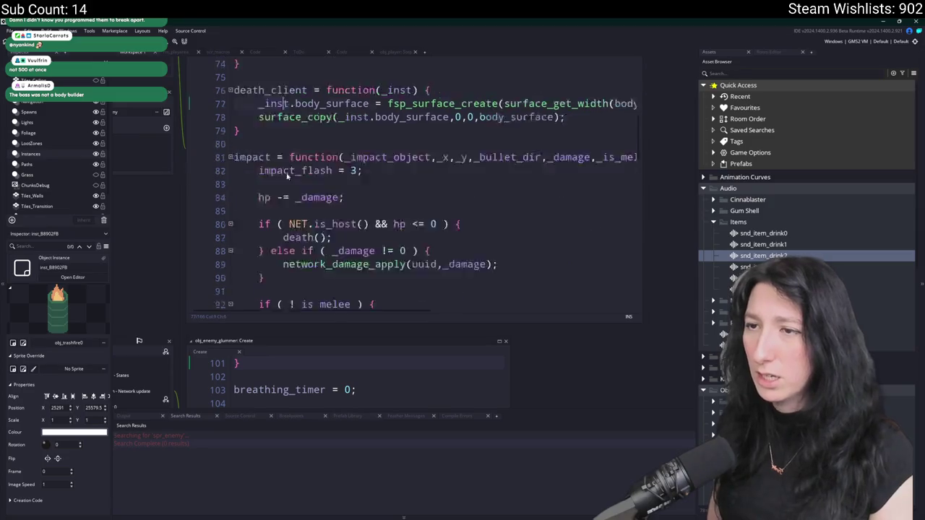
{"action": "scroll", "coordinate": [497, 168], "scroll_direction": "down", "scroll_amount": 2}
{"action": "left_click", "coordinate": [497, 166]}
{"action": "left_click", "coordinate": [424, 180]}
{"action": "scroll", "coordinate": [423, 180], "scroll_direction": "down", "scroll_amount": 15}
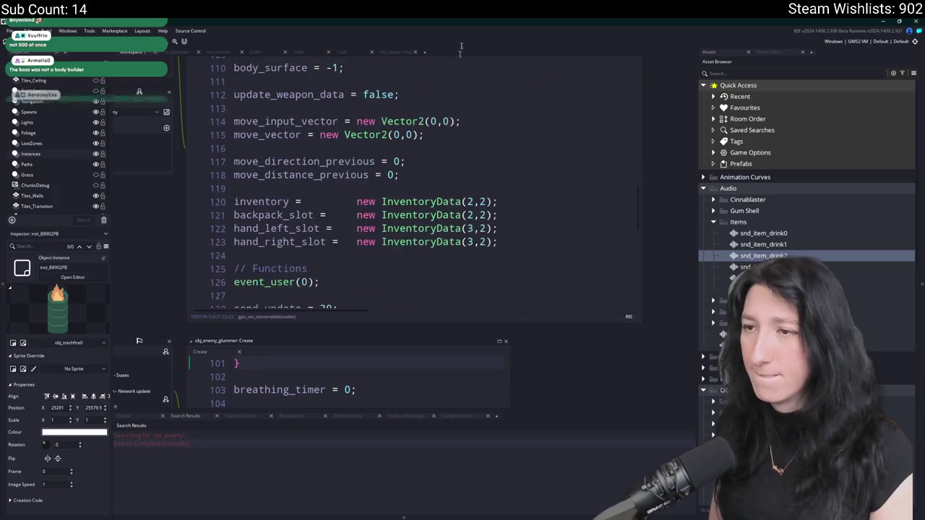
{"action": "left_click", "coordinate": [423, 180]}
{"action": "key", "text": "ctrl+t"}
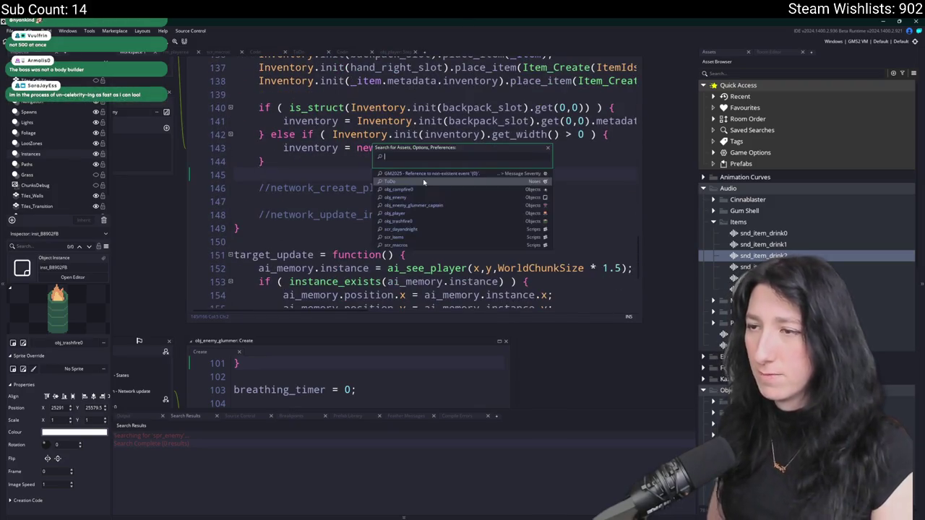
Open obj_enemy_glummer_captain_dead and glance at its Step, Draw and Create events.
{"action": "type", "text": "glummer_d"}
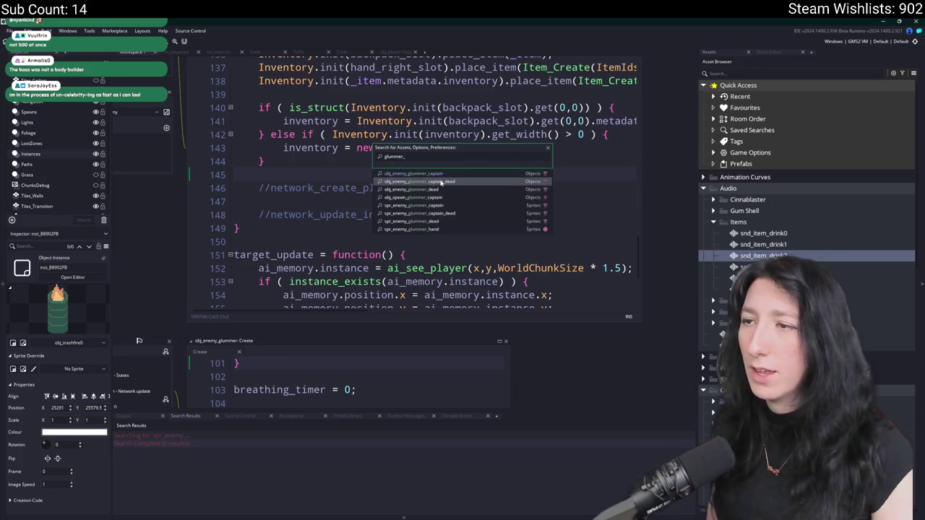
{"action": "key", "text": "Return"}
{"action": "left_click", "coordinate": [262, 151]}
{"action": "left_click", "coordinate": [261, 160]}
{"action": "left_click", "coordinate": [282, 137]}
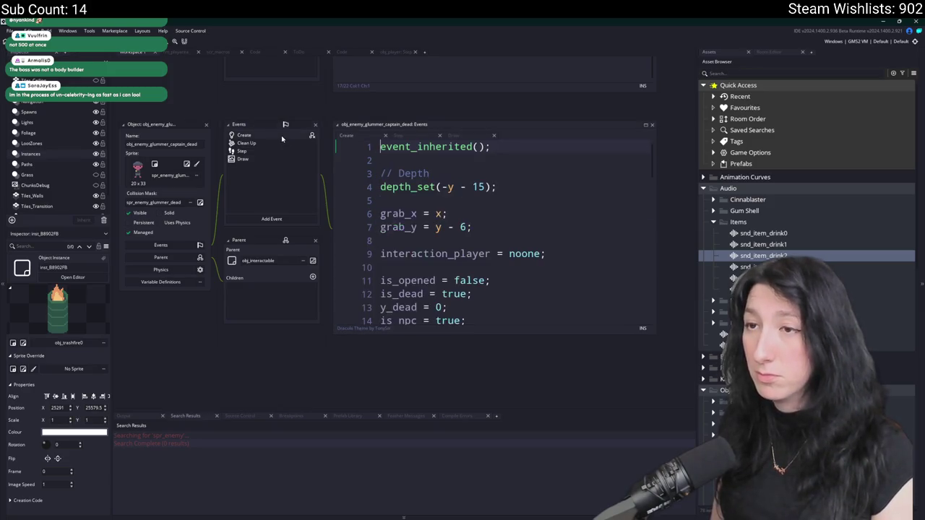
Enlarge the code window and read through the dead body's Create code.
{"action": "scroll", "coordinate": [529, 267], "scroll_direction": "down", "scroll_amount": 7}
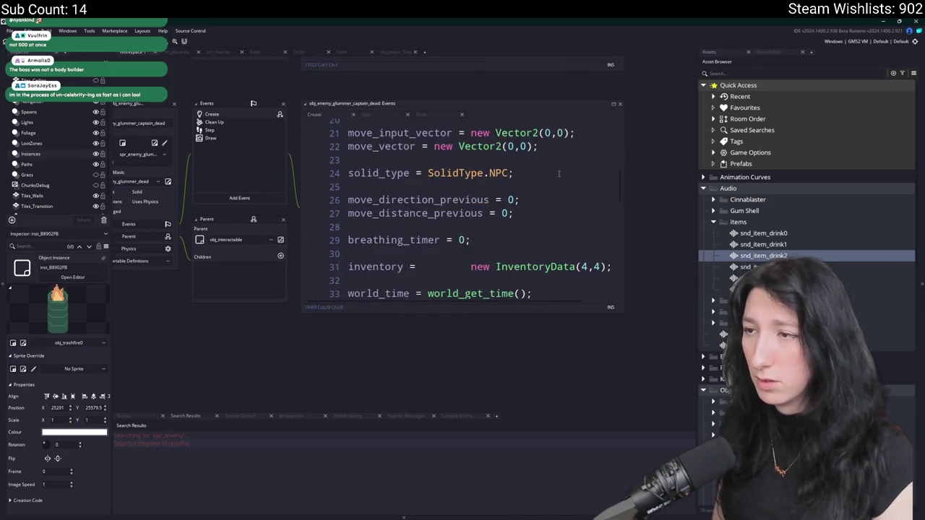
{"action": "left_click_drag", "start_coordinate": [545, 180], "coordinate": [379, 91]}
{"action": "mouse_move", "coordinate": [449, 224]}
{"action": "left_mouse_down"}
{"action": "mouse_move", "coordinate": [679, 329]}
{"action": "mouse_move", "coordinate": [535, 217]}
{"action": "left_mouse_up"}
{"action": "scroll", "coordinate": [534, 183], "scroll_direction": "down", "scroll_amount": 5}
{"action": "scroll", "coordinate": [535, 184], "scroll_direction": "down", "scroll_amount": 3}
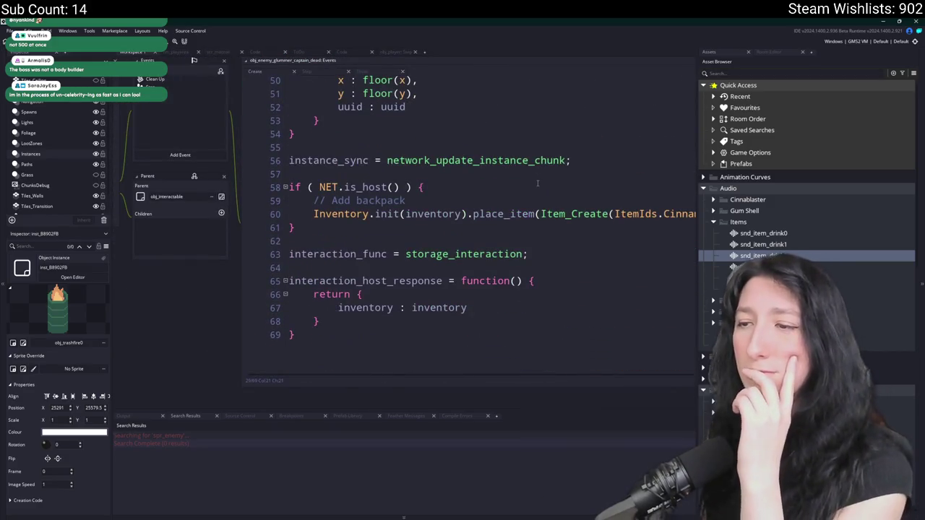
{"action": "scroll", "coordinate": [498, 196], "scroll_direction": "up", "scroll_amount": 7}
{"action": "scroll", "coordinate": [499, 197], "scroll_direction": "up", "scroll_amount": 9}
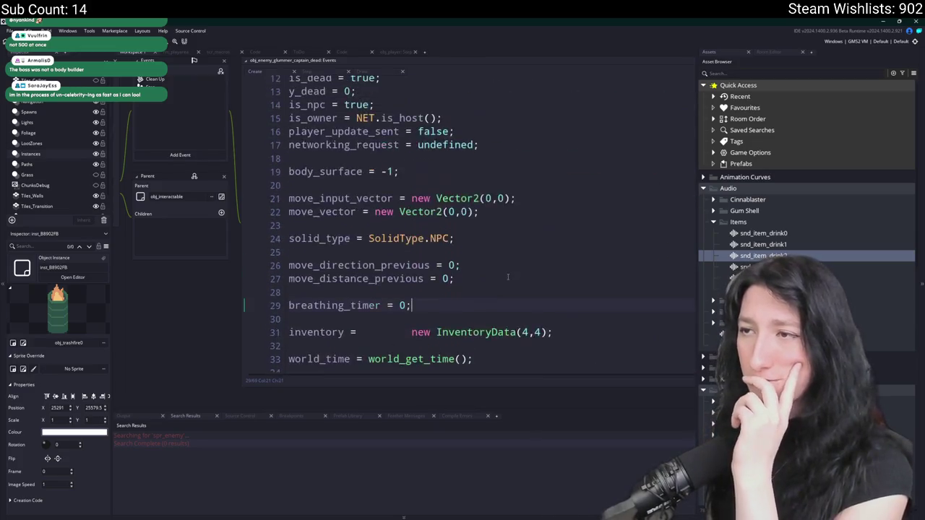
{"action": "scroll", "coordinate": [490, 223], "scroll_direction": "down", "scroll_amount": 7}
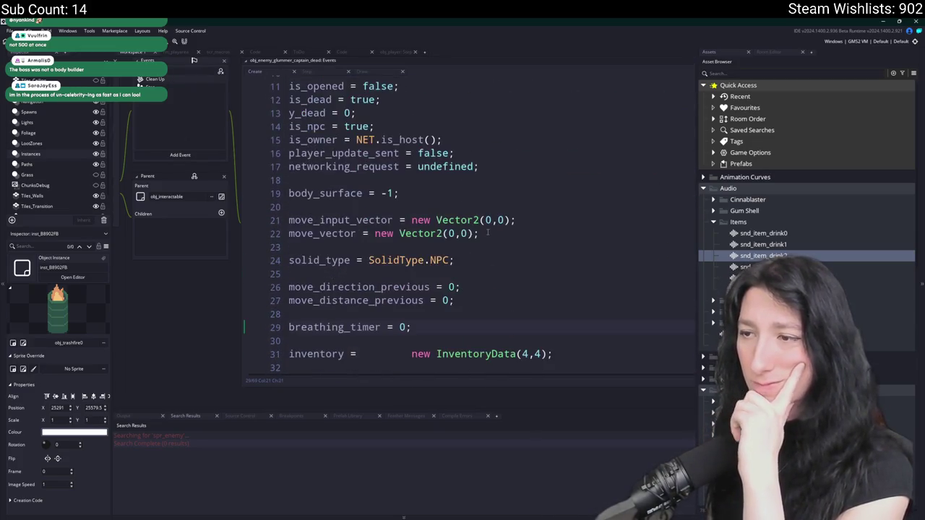
{"action": "scroll", "coordinate": [492, 221], "scroll_direction": "down", "scroll_amount": 2}
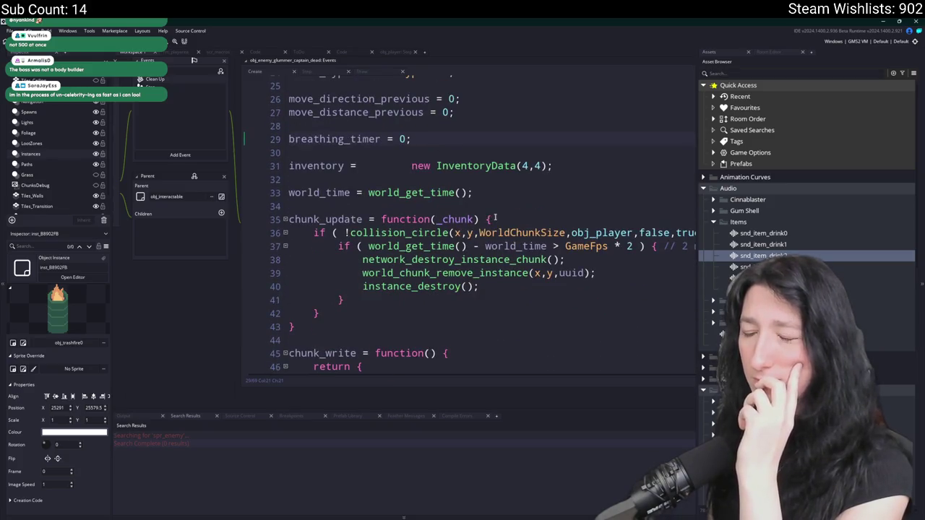
{"action": "left_click", "coordinate": [576, 252]}
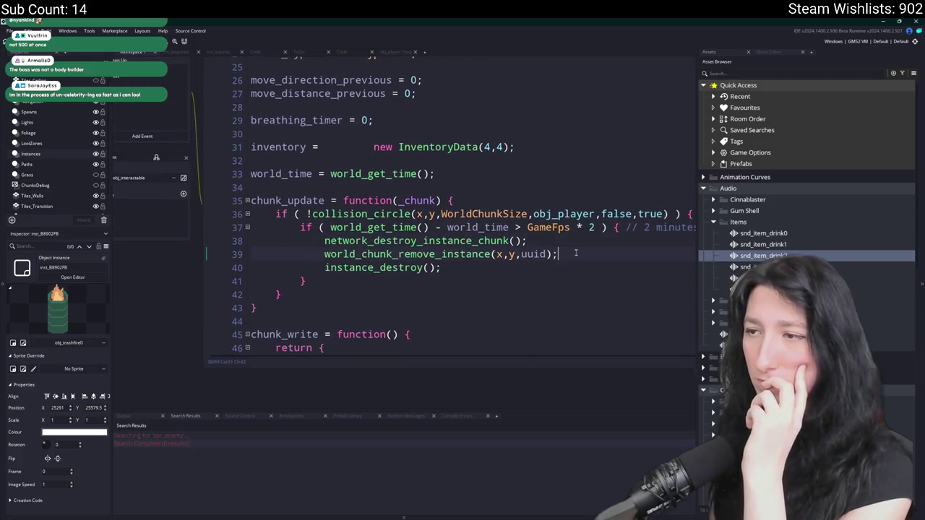
{"action": "scroll", "coordinate": [574, 252], "scroll_direction": "up", "scroll_amount": 5}
{"action": "scroll", "coordinate": [534, 250], "scroll_direction": "down", "scroll_amount": 12}
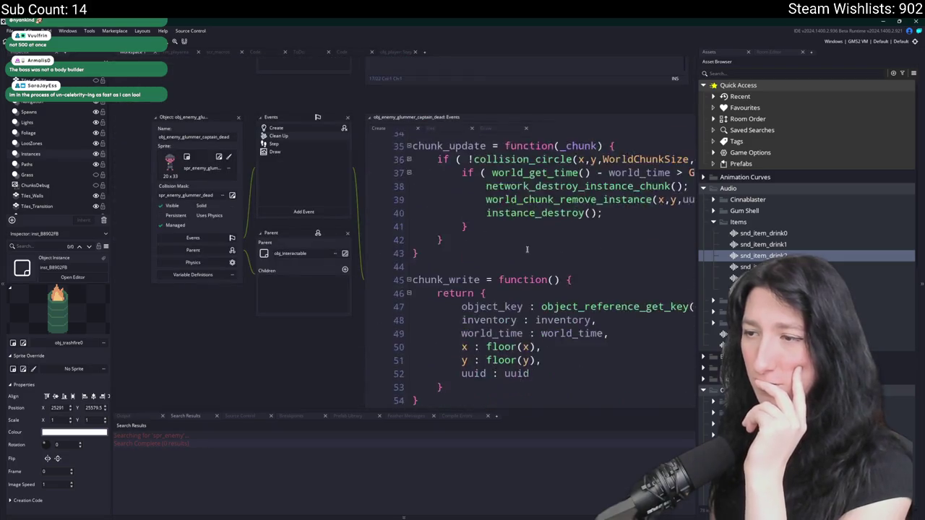
{"action": "key", "text": "ctrl+a"}
Check the storage_step function called from the Step code, then close its definition.
{"action": "left_click", "coordinate": [302, 144]}
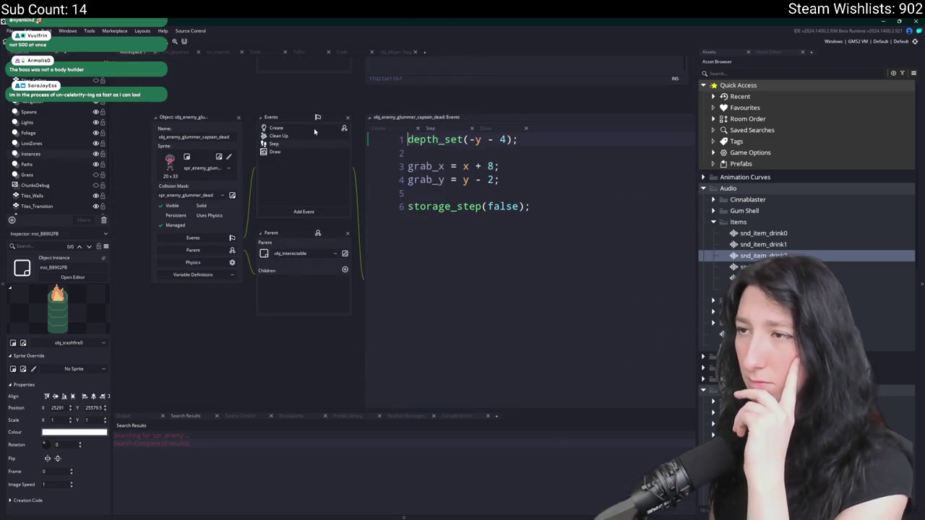
{"action": "left_click", "coordinate": [315, 129]}
{"action": "scroll", "coordinate": [448, 191], "scroll_direction": "down", "scroll_amount": 2}
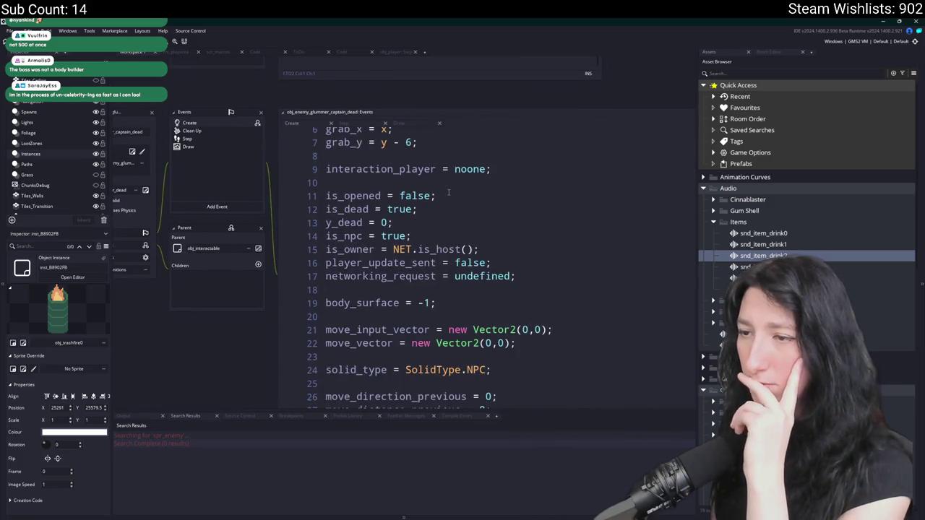
{"action": "left_click", "coordinate": [233, 140]}
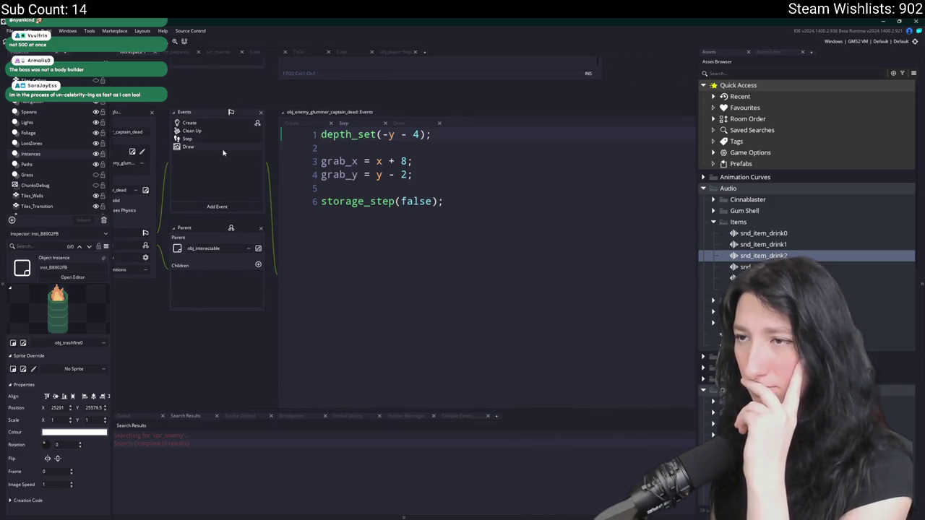
{"action": "middle_click", "coordinate": [336, 200]}
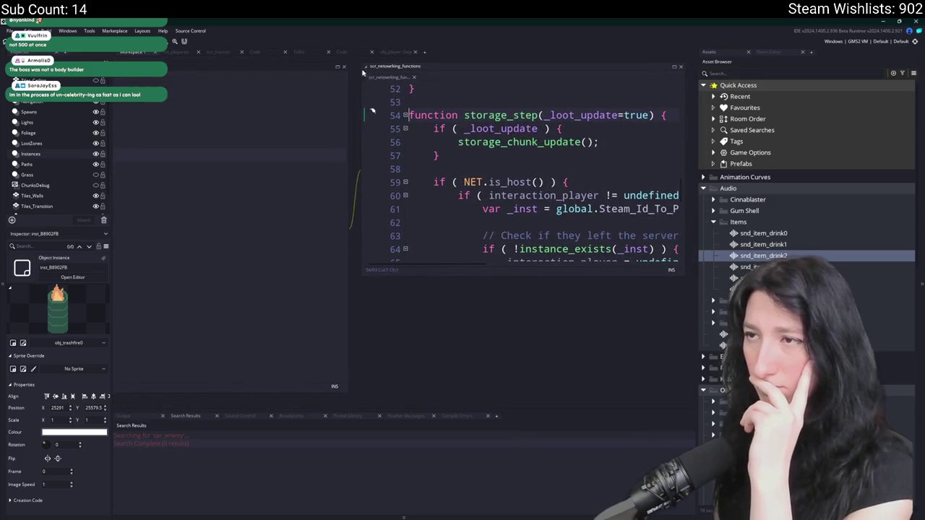
{"action": "key", "text": "ctrl+w"}
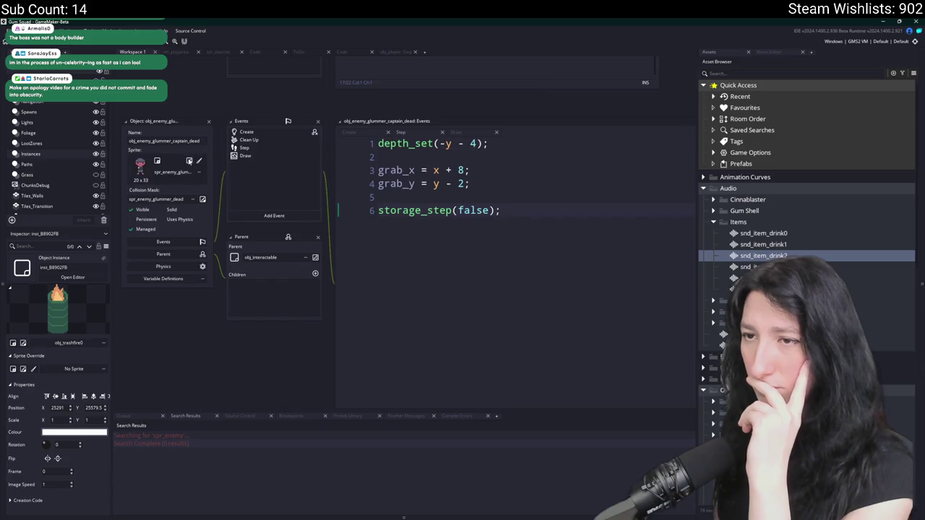
Open spr_enemy_glummer_captain_dead, clean the build cache and run, hitting the GameSpeedFps error.
{"action": "left_click", "coordinate": [189, 161]}
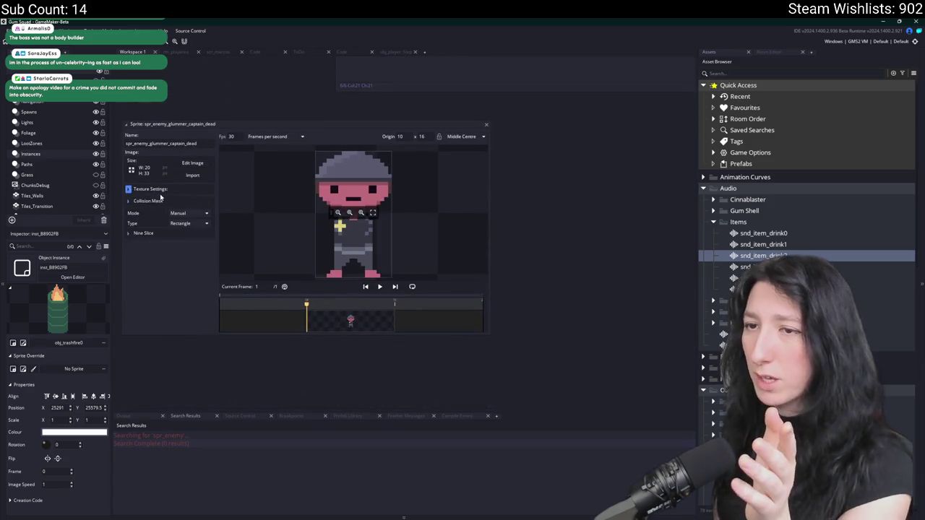
{"action": "left_click", "coordinate": [114, 46]}
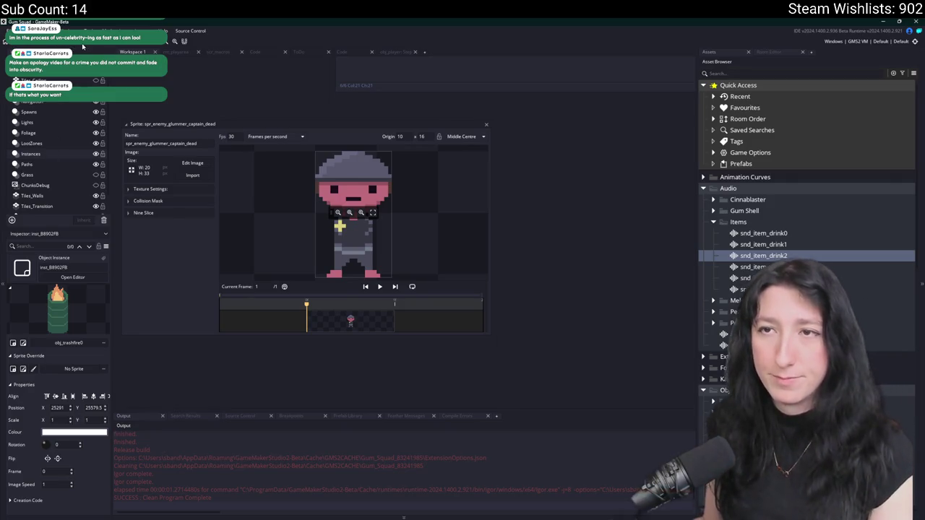
{"action": "left_click", "coordinate": [107, 44]}
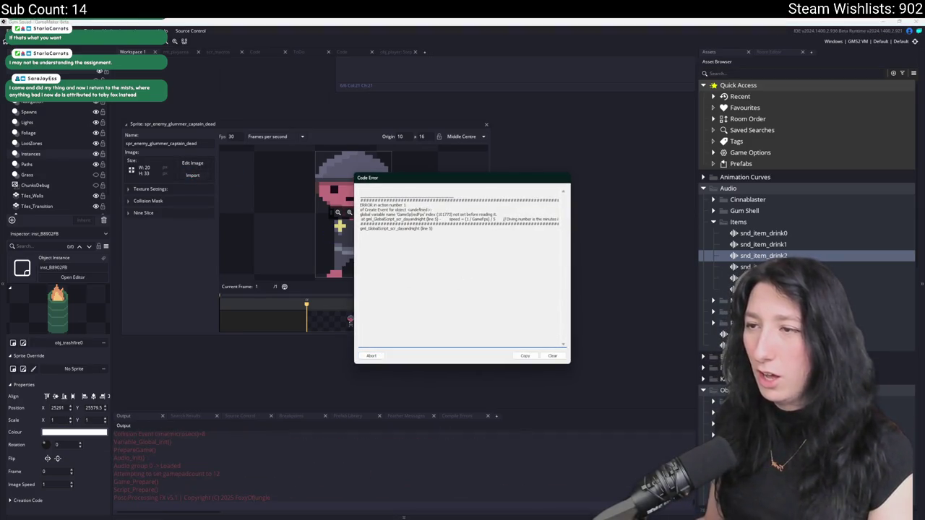
Abort the error and find GameSpeedFps across the project, opening its scr_macros match.
{"action": "left_click", "coordinate": [372, 355]}
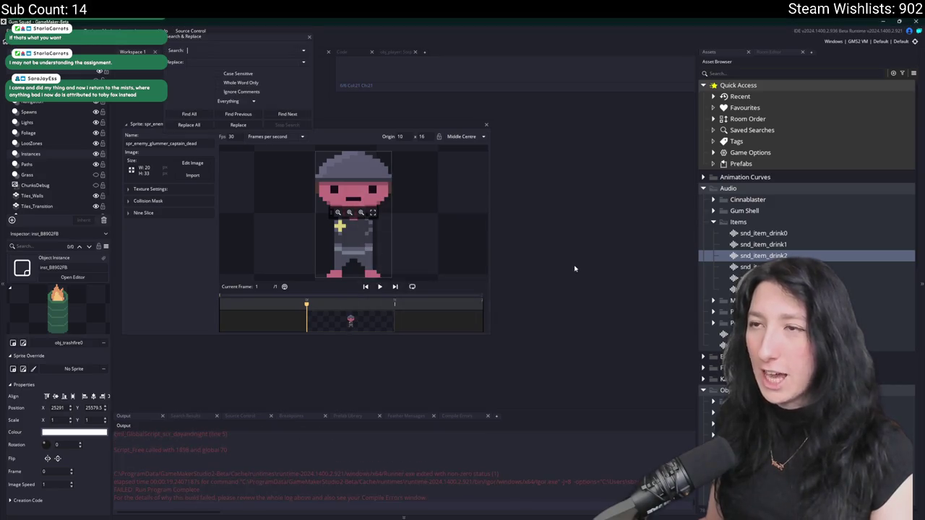
{"action": "type", "text": "GameSpeedFps"}
{"action": "left_click", "coordinate": [189, 114]}
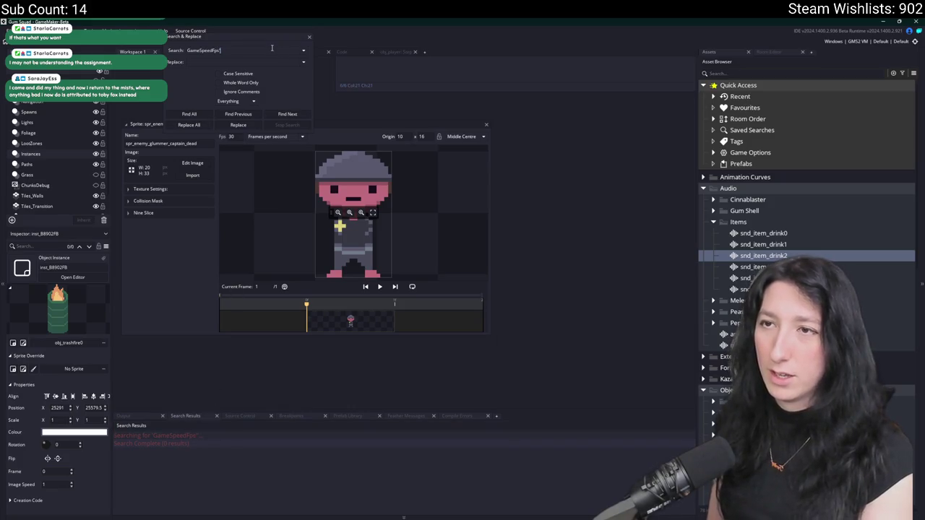
{"action": "key", "text": "Return"}
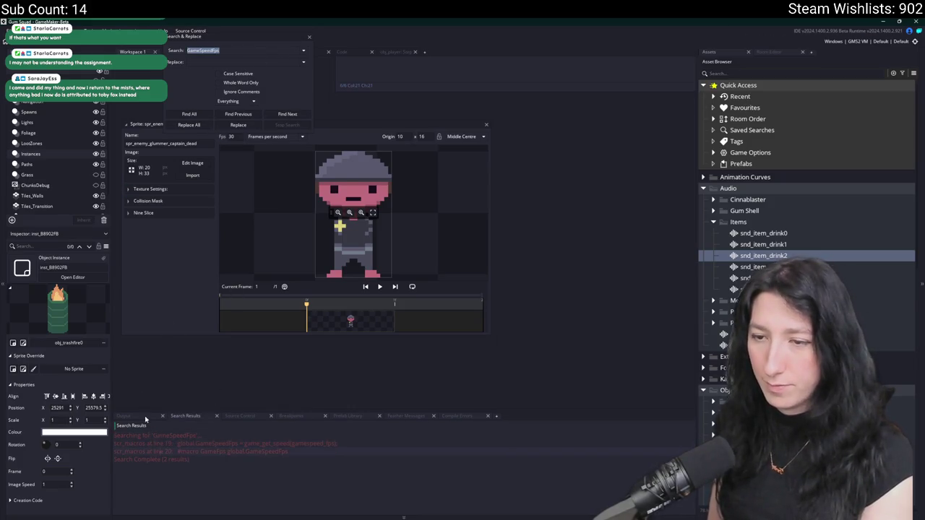
{"action": "left_click", "coordinate": [145, 418]}
{"action": "left_click", "coordinate": [200, 417]}
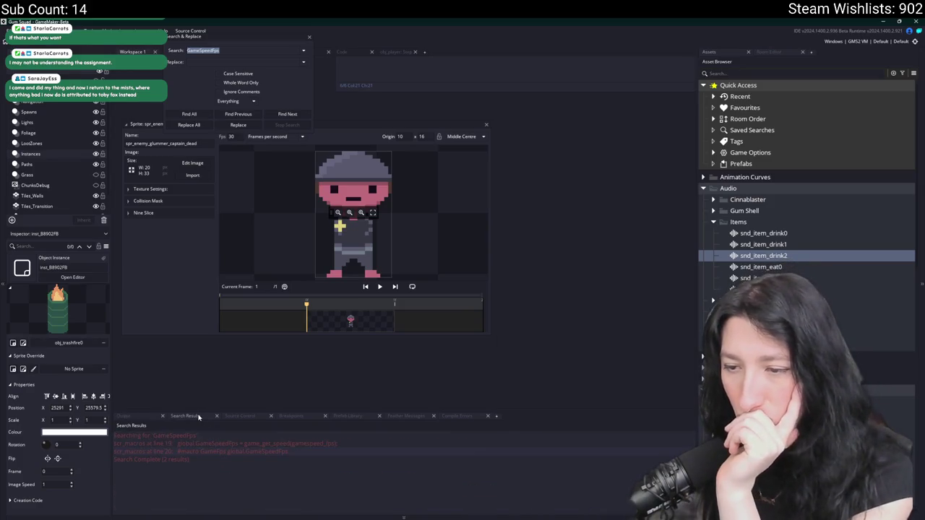
{"action": "double_click", "coordinate": [206, 445]}
{"action": "double_click", "coordinate": [206, 452]}
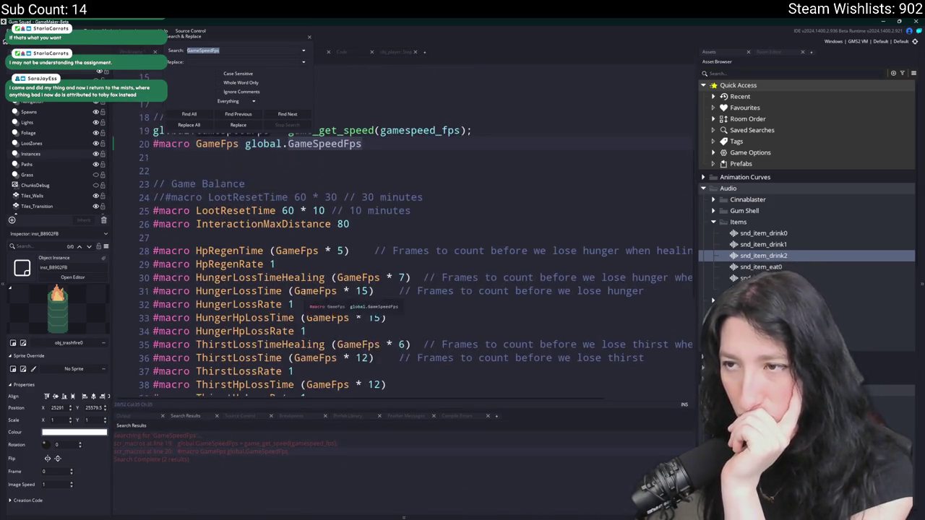
Set the GameFps macro to game_get_speed(gamespeed_fps), delete the global GameSpeedFps line and rebuild.
{"action": "left_click", "coordinate": [470, 187]}
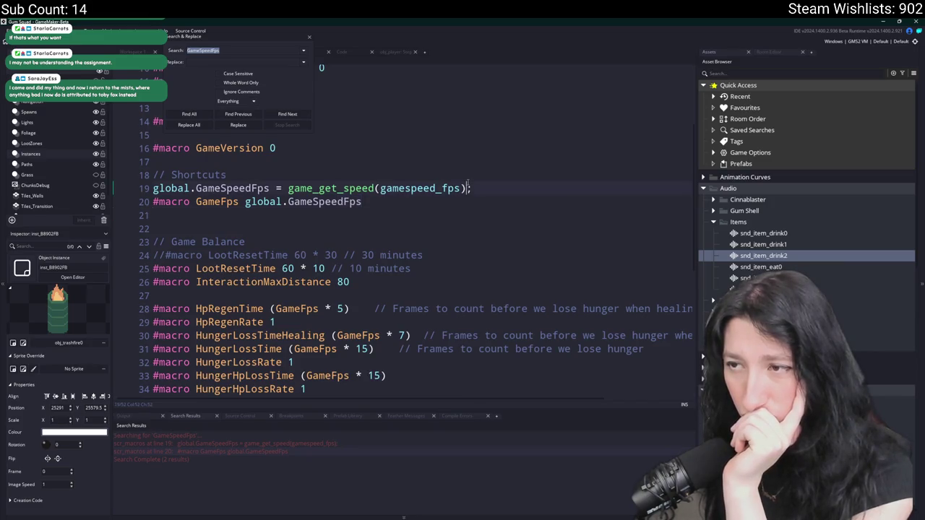
{"action": "left_click", "coordinate": [306, 188]}
{"action": "left_click", "coordinate": [289, 188]}
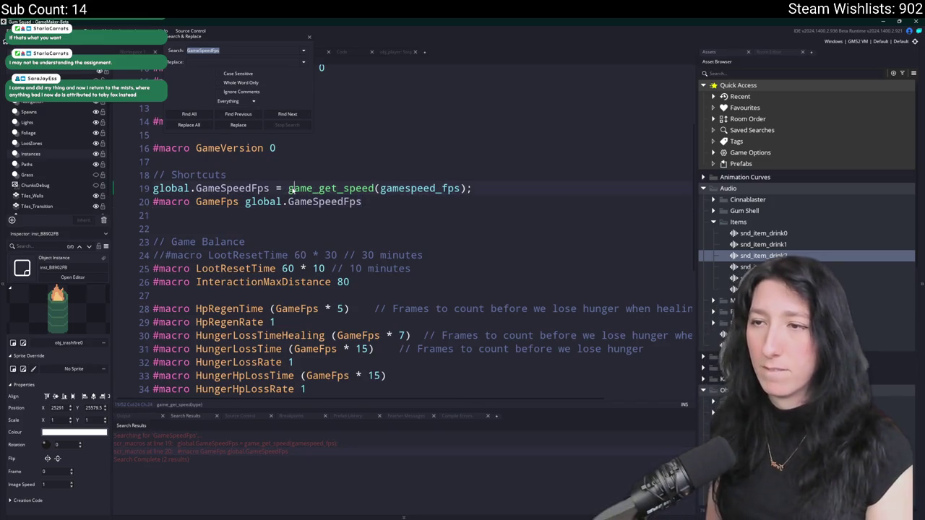
{"action": "left_click", "coordinate": [308, 38]}
{"action": "left_click", "coordinate": [367, 245]}
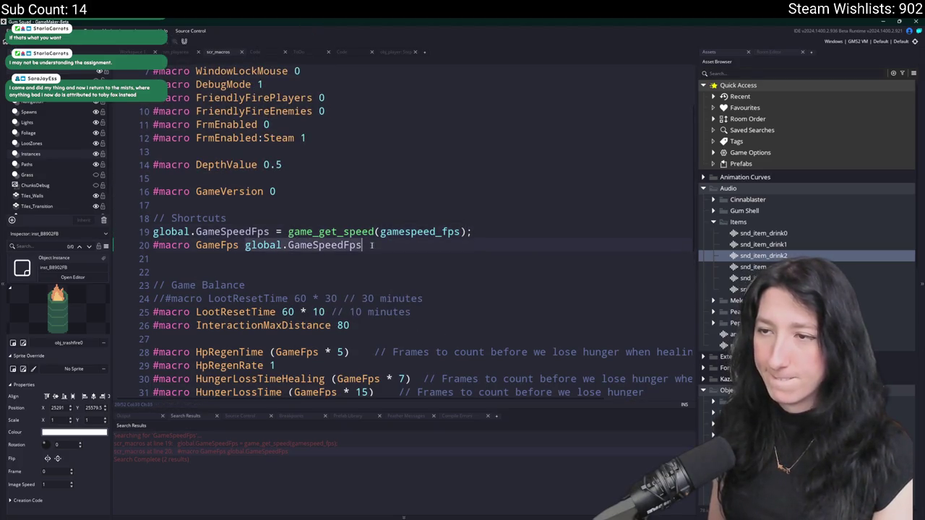
{"action": "type", "text": "game_get_speed(gamespeed_fps)"}
{"action": "key", "text": "shift+Up"}
{"action": "key", "text": "BackSpace"}
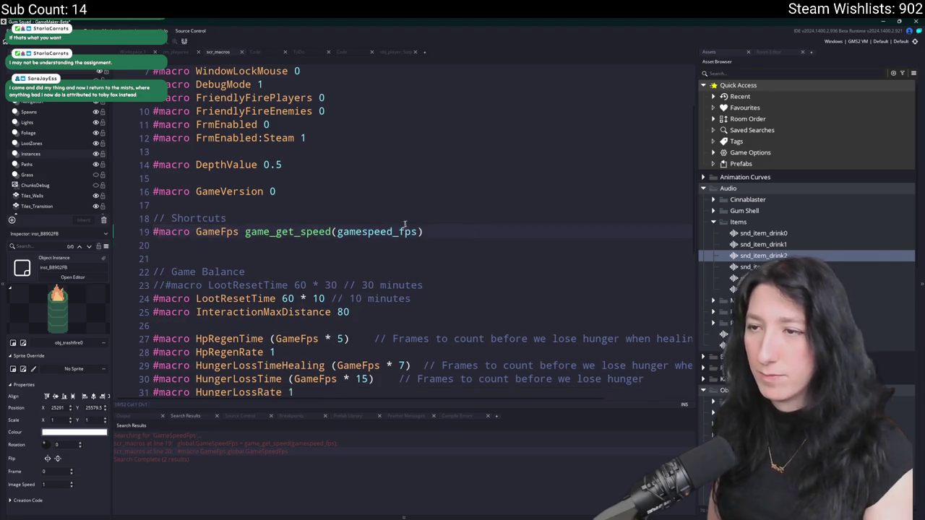
{"action": "key", "text": "F5"}
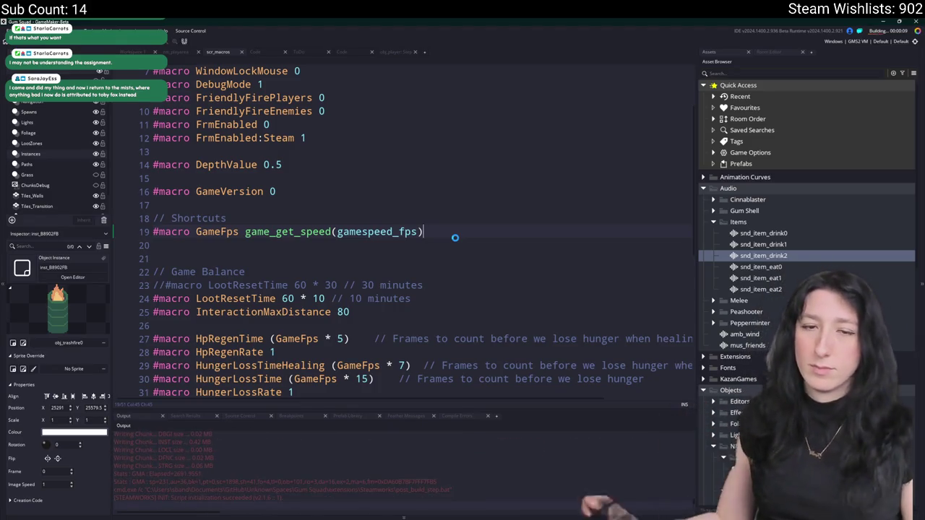
Create a lobby, start playing, and maximize the game window to fill the screen.
{"action": "left_click", "coordinate": [459, 258]}
{"action": "left_click_drag", "start_coordinate": [510, 148], "coordinate": [469, 2]}
{"action": "key", "text": "d"}
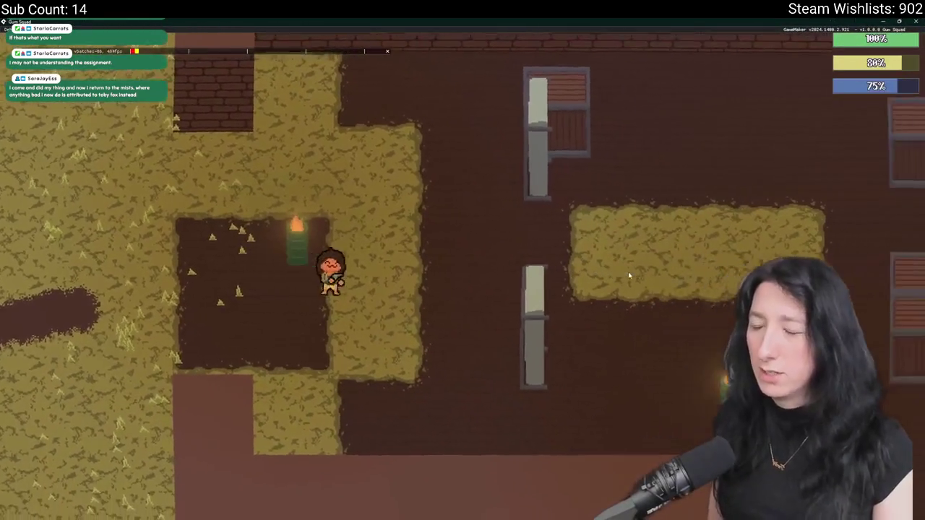
{"action": "key", "text": "Tab"}
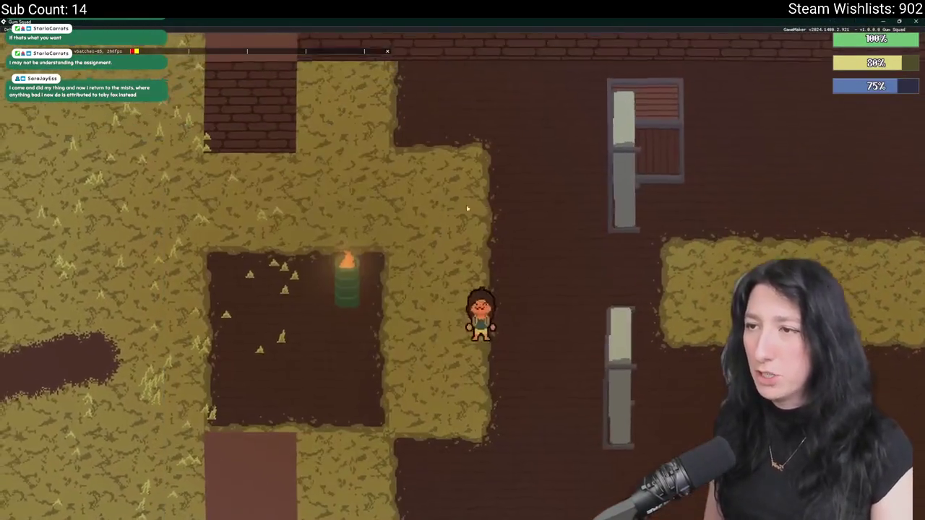
{"action": "scroll", "coordinate": [491, 217], "scroll_direction": "down", "scroll_amount": 6}
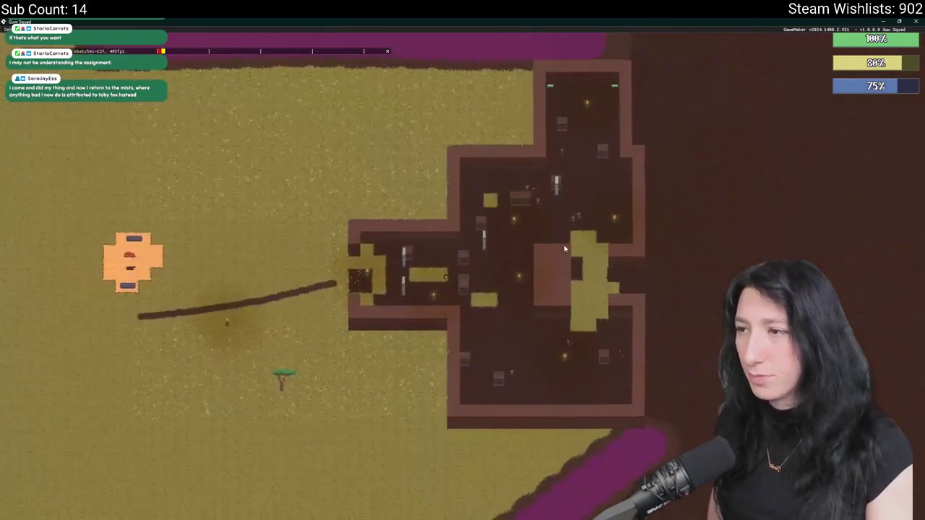
{"action": "scroll", "coordinate": [564, 248], "scroll_direction": "up", "scroll_amount": 6}
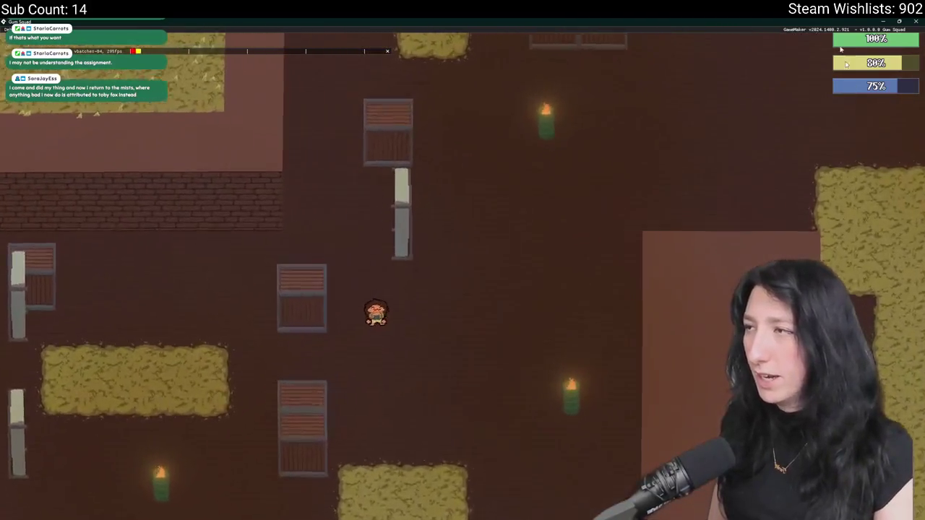
Walk the player north past the enemies, check the inventory, then stop the running game.
{"action": "key", "text": "w"}
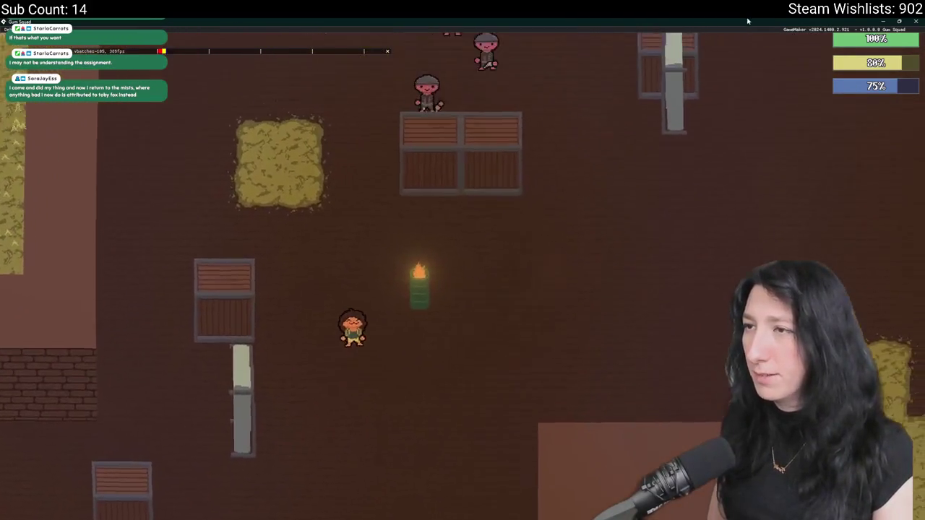
{"action": "key", "text": "d"}
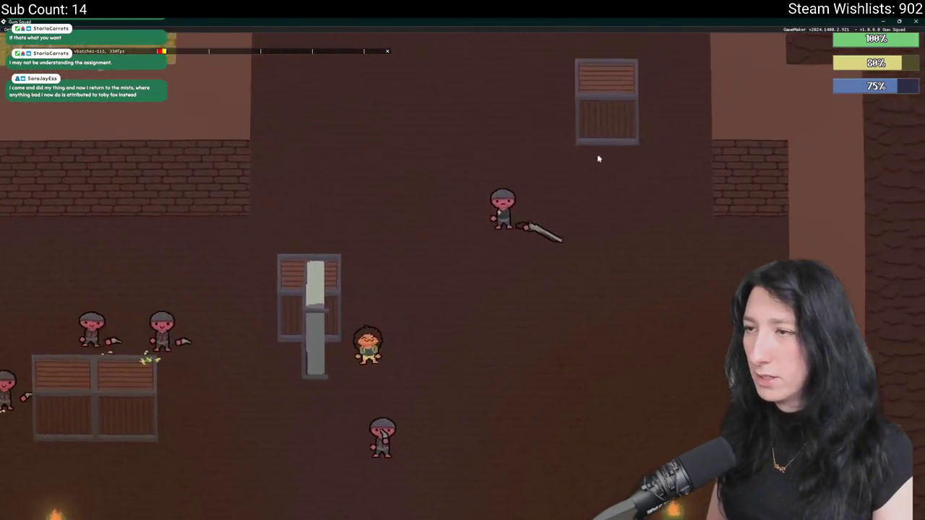
{"action": "key", "text": "w"}
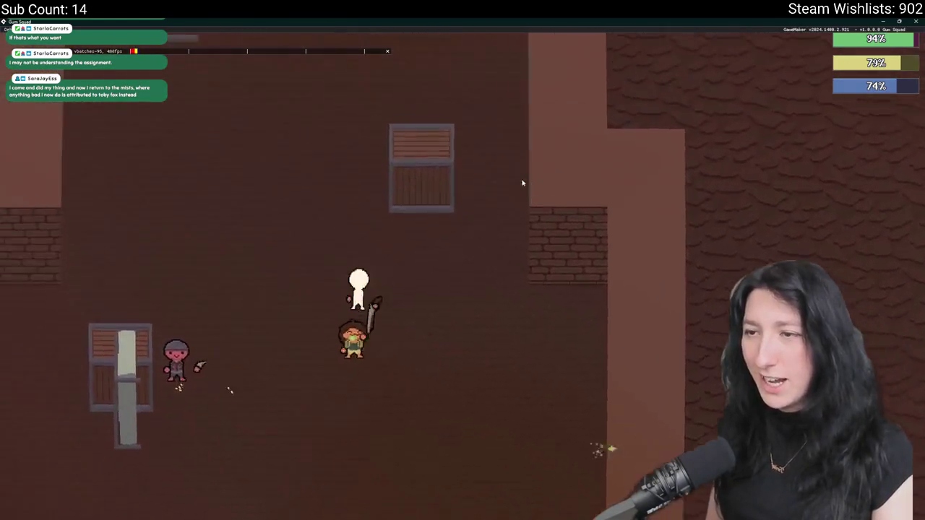
{"action": "key", "text": "w"}
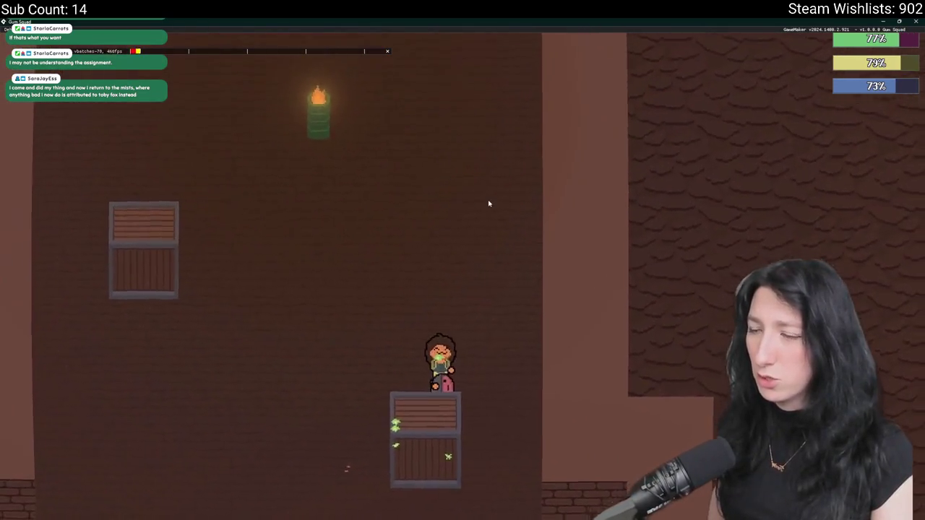
{"action": "key", "text": "Tab"}
{"action": "key", "text": "Tab"}
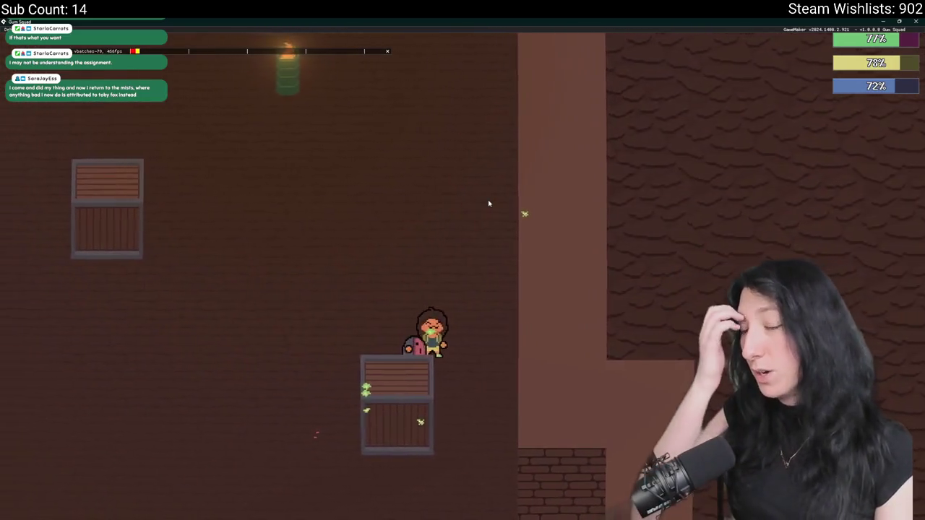
{"action": "key", "text": "a"}
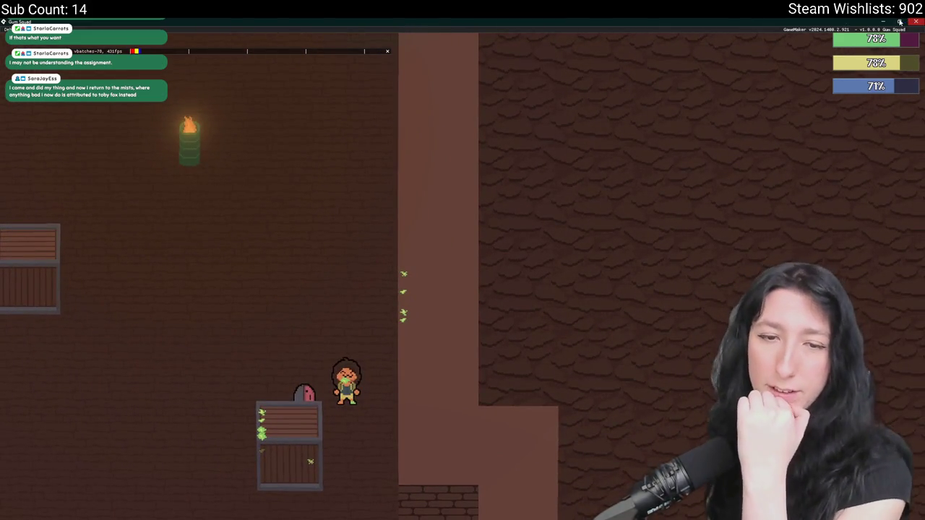
{"action": "left_click", "coordinate": [915, 21]}
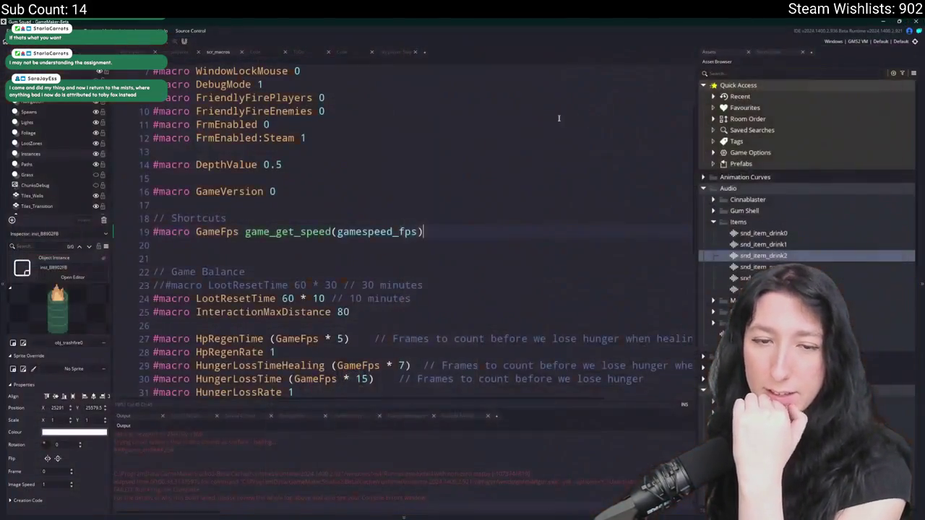
Open obj_enemy_glummer_captain, obj_enemy_glummer_captain_dead and obj_enemy_glummer_dead in the workspace.
{"action": "left_click", "coordinate": [132, 51]}
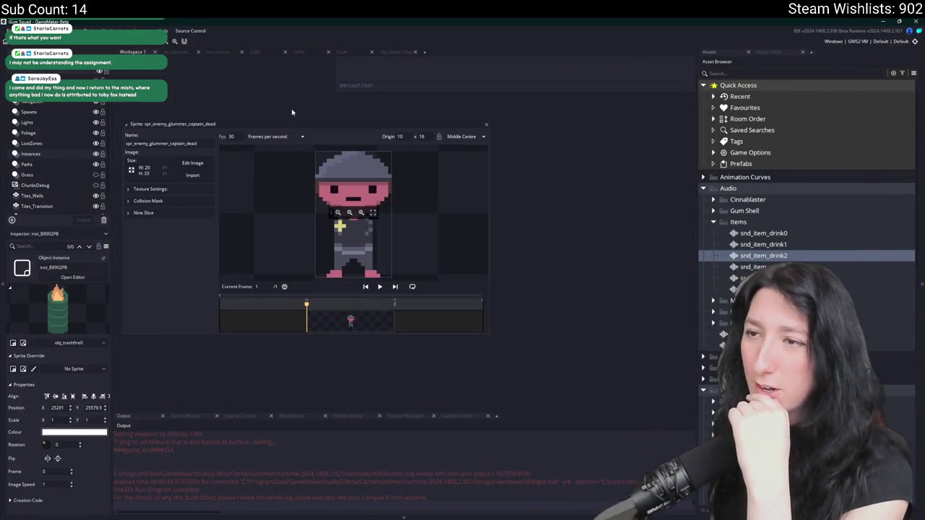
{"action": "scroll", "coordinate": [802, 289], "scroll_direction": "down", "scroll_amount": 10}
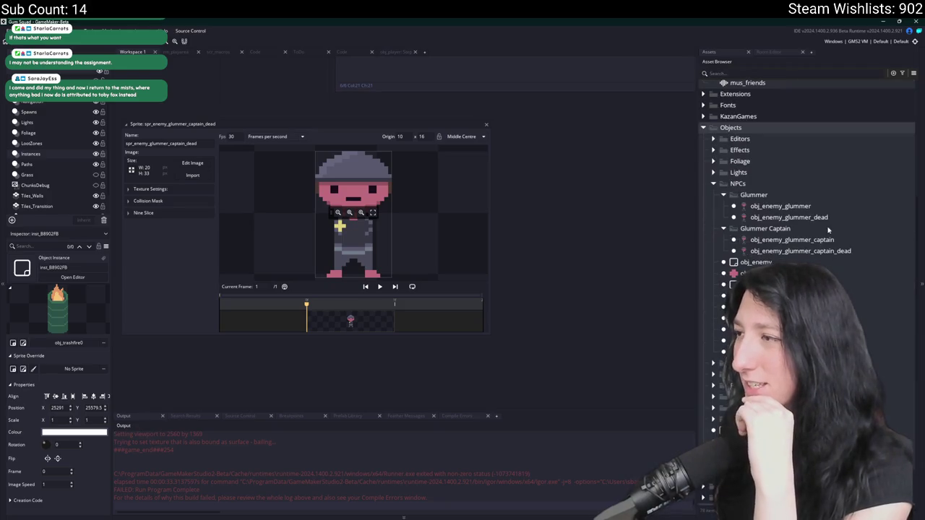
{"action": "double_click", "coordinate": [802, 239]}
{"action": "left_click", "coordinate": [820, 251]}
{"action": "double_click", "coordinate": [820, 251]}
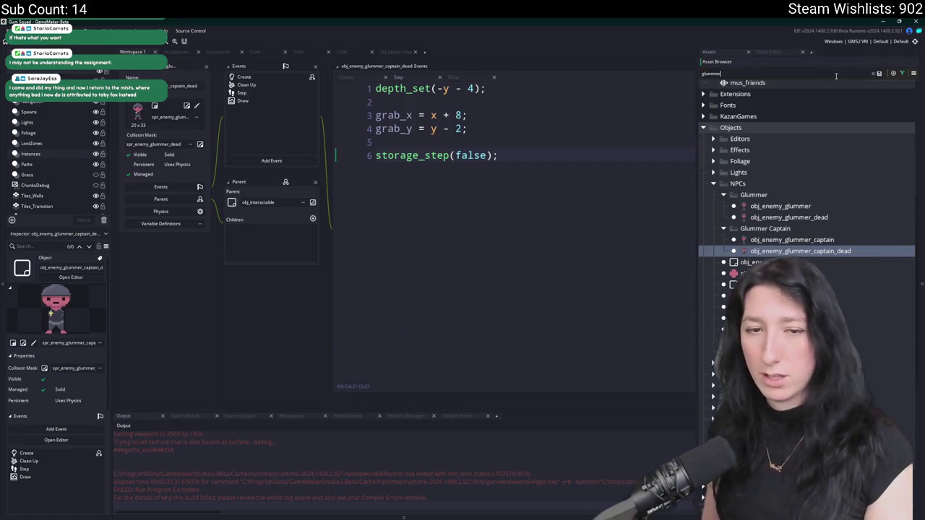
{"action": "double_click", "coordinate": [828, 220]}
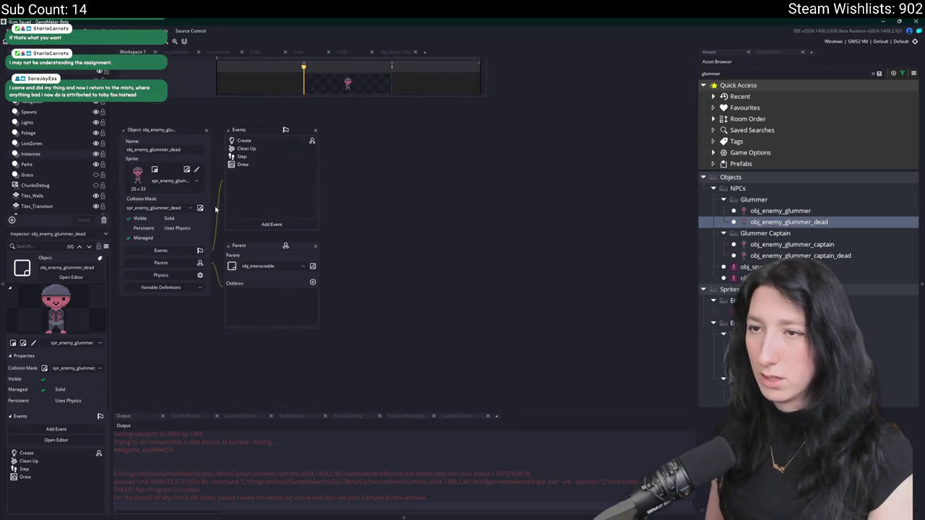
Open and compare the glummer, glummer dead, captain and captain dead sprites.
{"action": "double_click", "coordinate": [831, 345]}
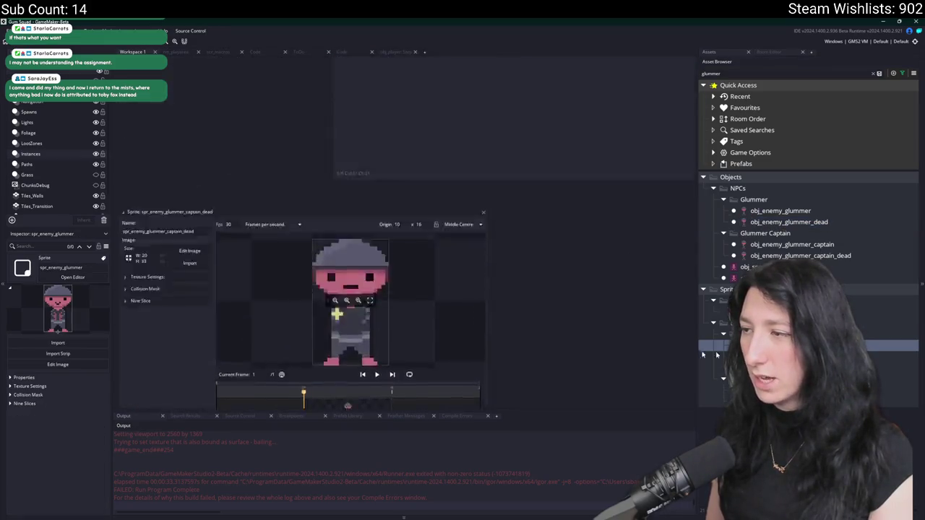
{"action": "double_click", "coordinate": [831, 356]}
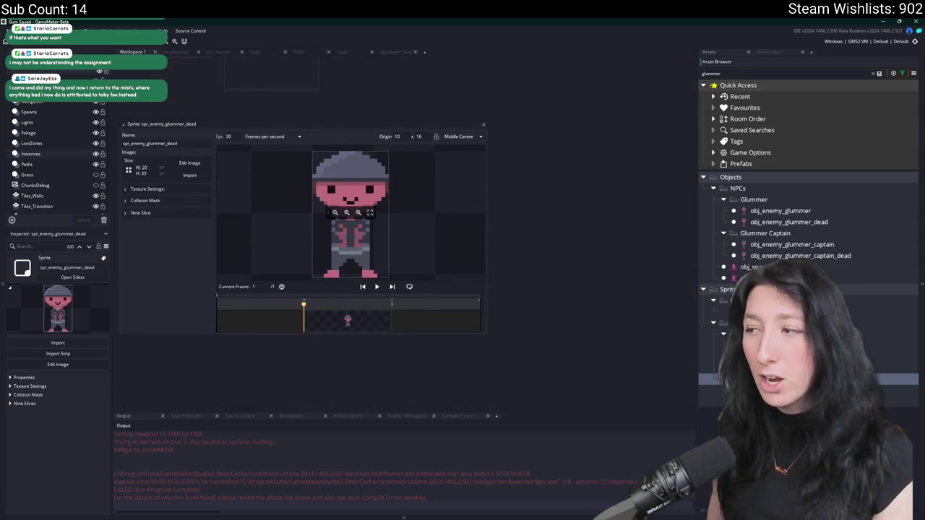
{"action": "double_click", "coordinate": [831, 390]}
{"action": "double_click", "coordinate": [831, 401]}
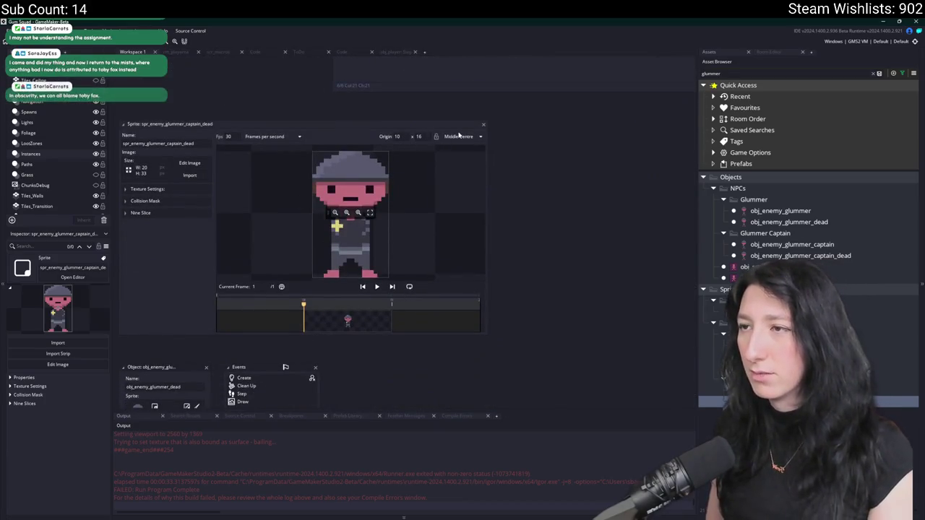
{"action": "double_click", "coordinate": [831, 390]}
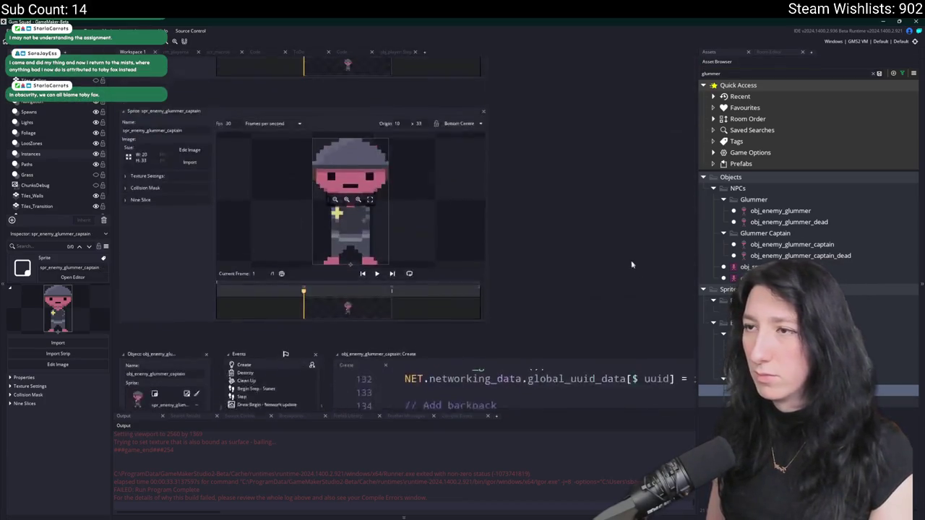
{"action": "double_click", "coordinate": [831, 401]}
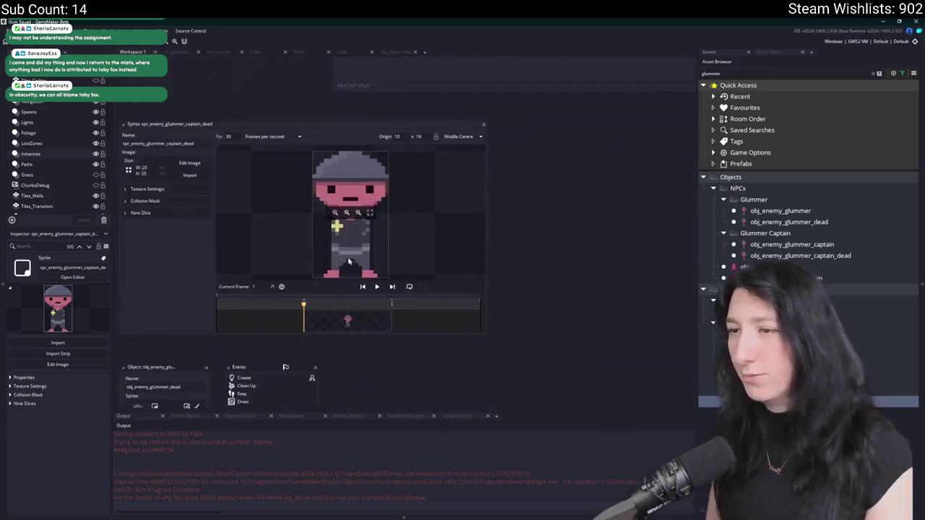
Expand spr_enemy_glummer_captain_dead's Collision Mask settings and search the project for its name.
{"action": "left_click", "coordinate": [162, 189]}
{"action": "left_click", "coordinate": [148, 189]}
{"action": "left_click", "coordinate": [145, 213]}
{"action": "left_click", "coordinate": [160, 202]}
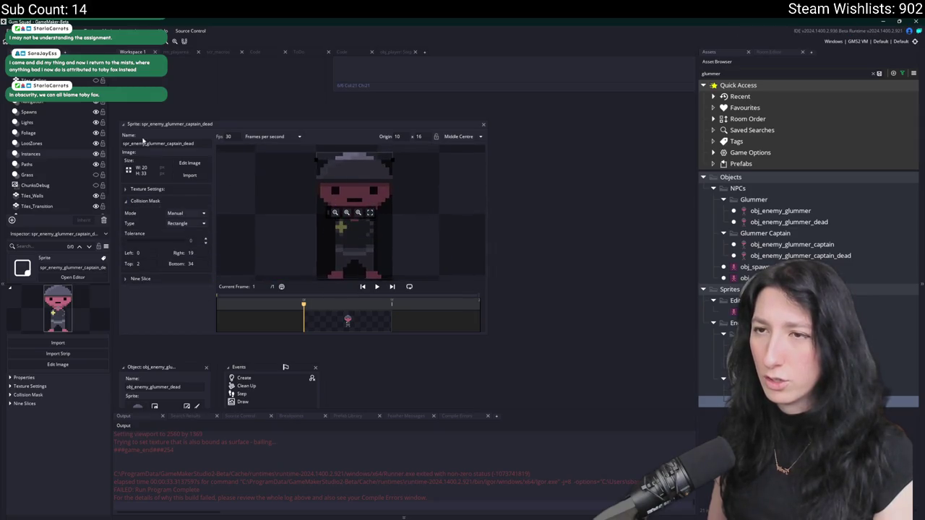
{"action": "double_click", "coordinate": [155, 142]}
{"action": "key", "text": "ctrl+shift+f"}
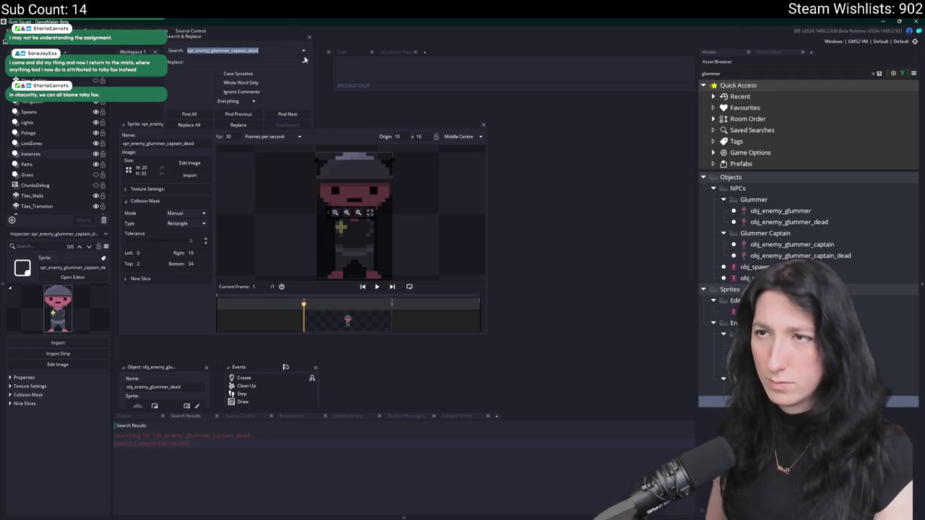
Search the project for references to spr_enemy_glummer_dead, spr_enemy_glummer and spr_enemy_glummer_captain_dead.
{"action": "left_click", "coordinate": [729, 356]}
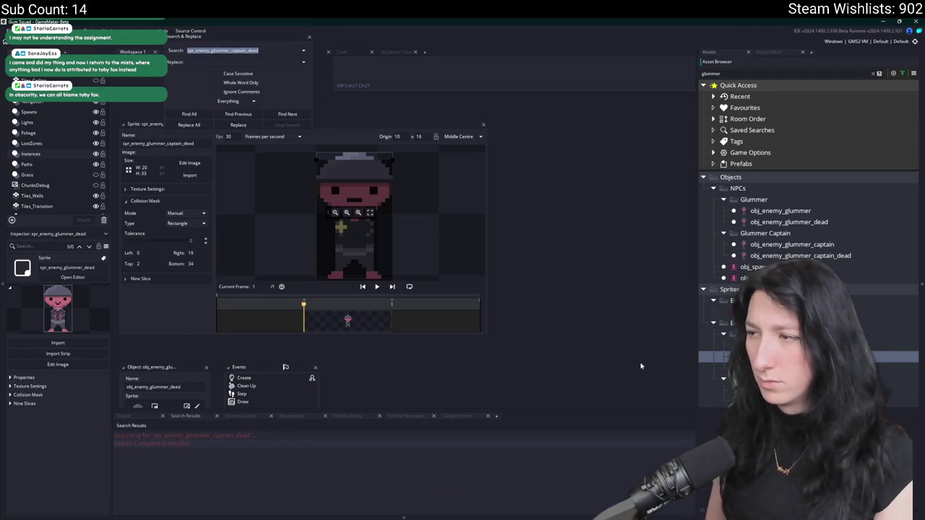
{"action": "key", "text": "ctrl+shift+f"}
{"action": "left_click", "coordinate": [730, 345]}
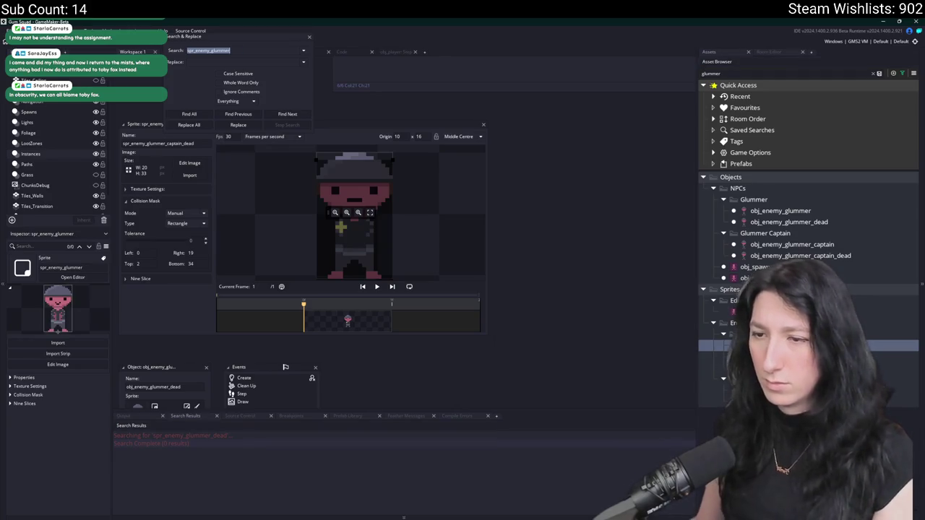
{"action": "key", "text": "ctrl+shift+f"}
{"action": "left_click", "coordinate": [730, 401]}
{"action": "key", "text": "ctrl+shift+f"}
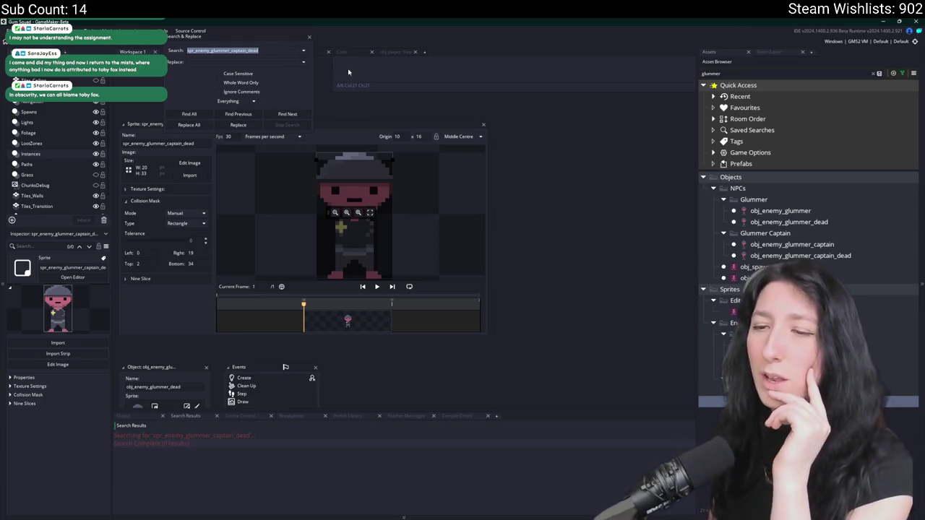
Close Search & Replace and open obj_enemy_glummer_dead's Create event code.
{"action": "left_click", "coordinate": [309, 38]}
{"action": "scroll", "coordinate": [588, 347], "scroll_direction": "down", "scroll_amount": 5}
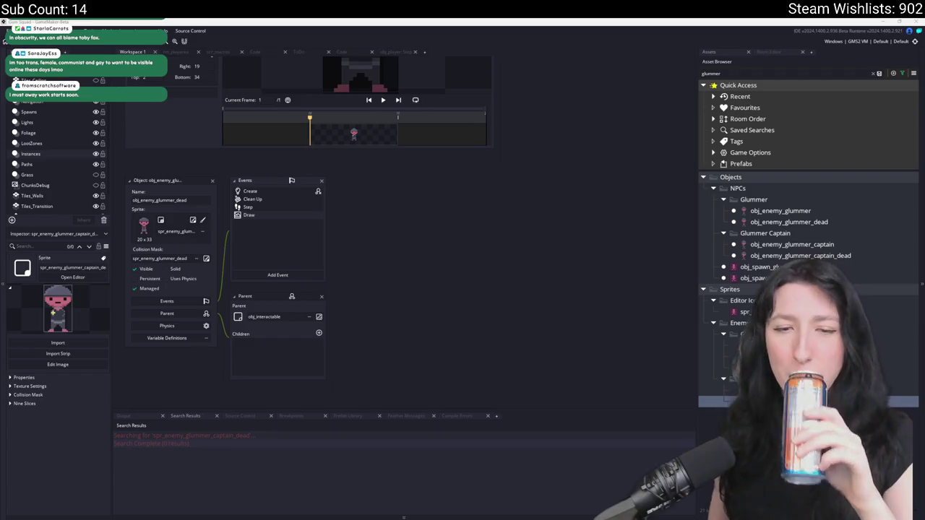
{"action": "double_click", "coordinate": [307, 192]}
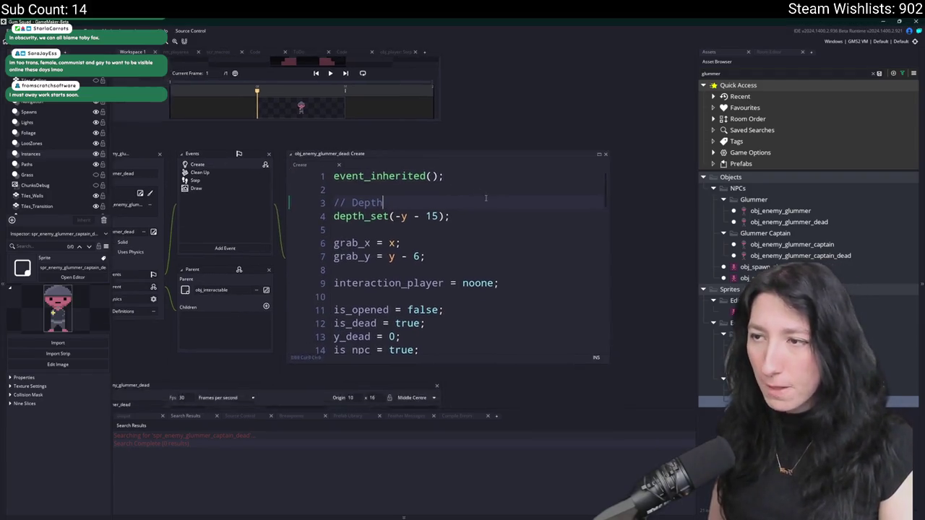
Scroll down the obj_enemy_glummer_dead Create code, then run a system search for 'discord'.
{"action": "scroll", "coordinate": [499, 275], "scroll_direction": "down", "scroll_amount": 3}
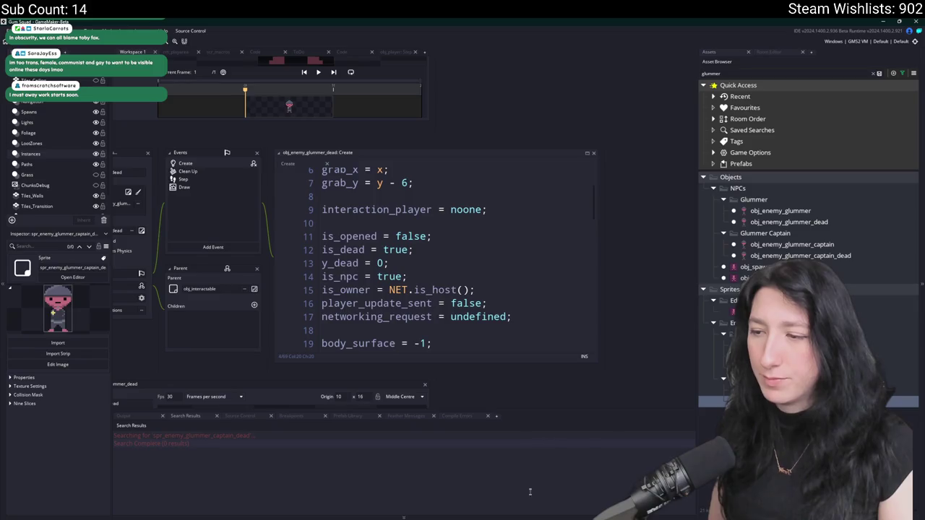
{"action": "key", "text": "super"}
{"action": "type", "text": "discord"}
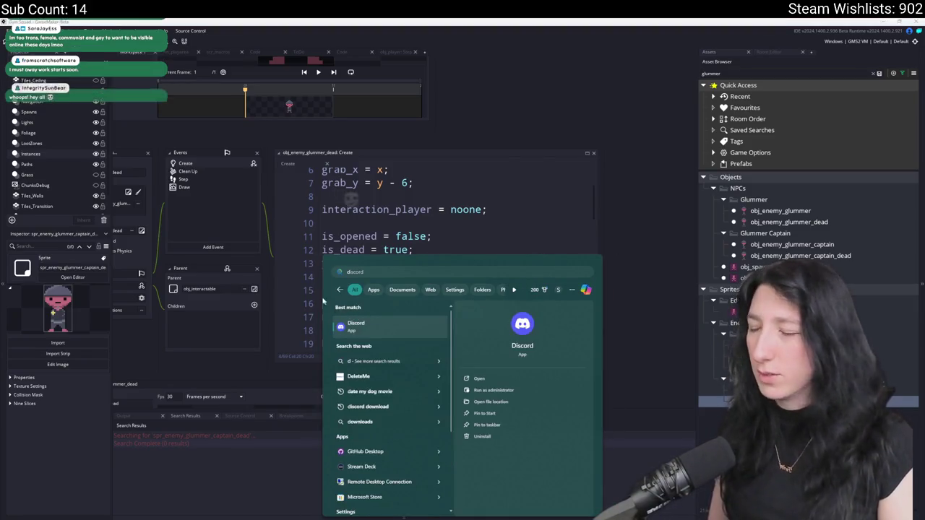
{"action": "key", "text": "Return"}
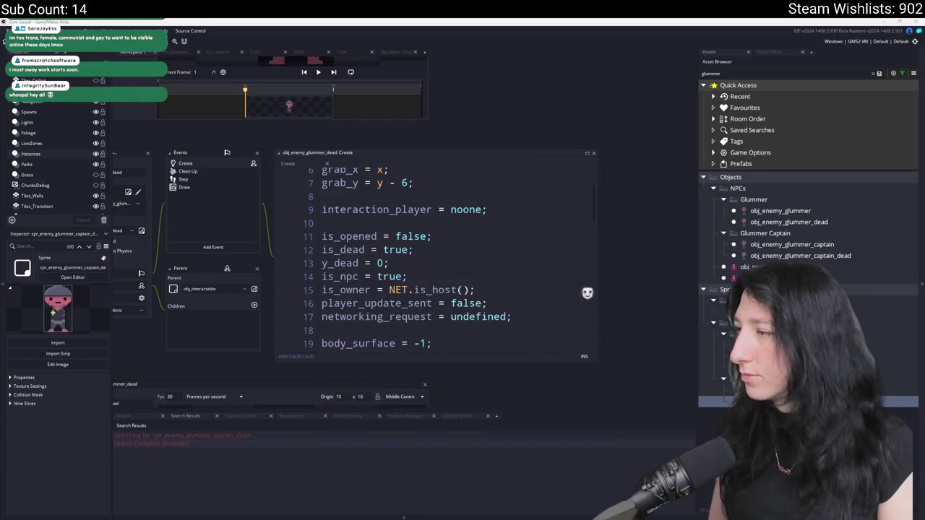